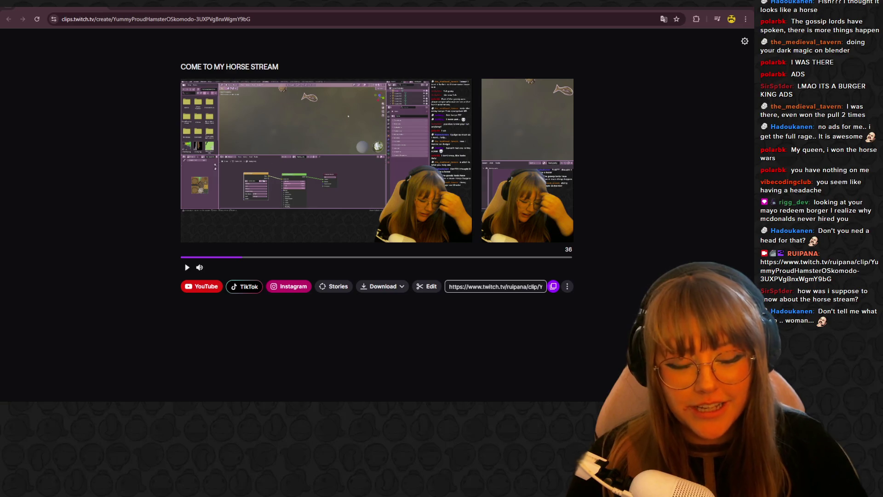
Switch from the Twitch clip page back to Blender, showing the fish model's texture nodes
key("alt+Tab")
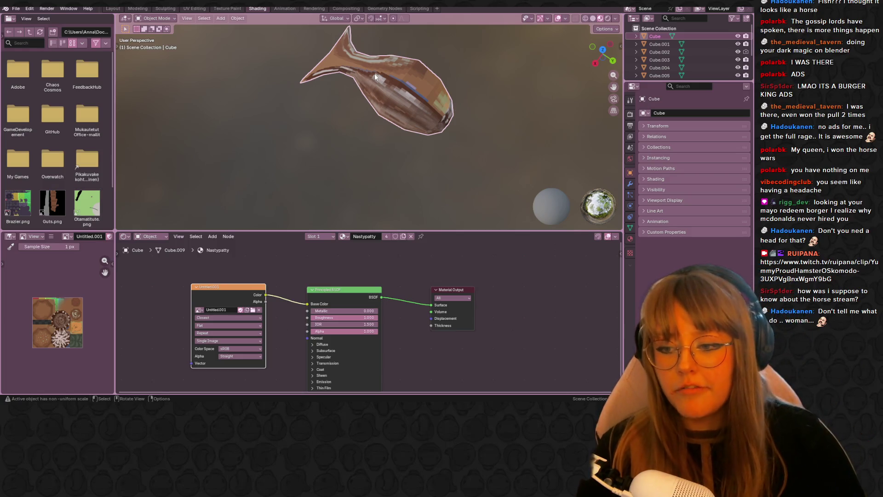
Open the UV Editing workspace and orbit to look down on the fish patty
left_click(194, 8)
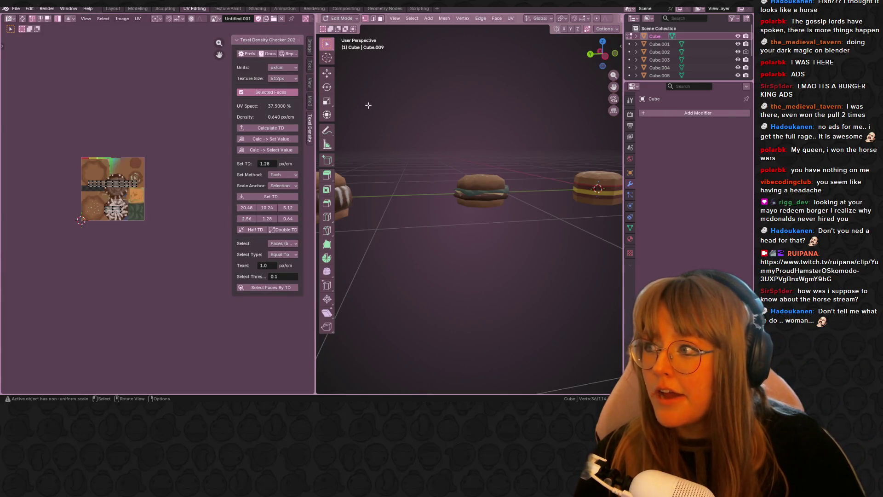
mouse_move(439, 147)
middle_mouse_down()
mouse_move(424, 79)
mouse_move(440, 92)
mouse_move(445, 178)
mouse_move(410, 156)
mouse_move(504, 138)
mouse_move(580, 92)
mouse_move(566, 76)
middle_mouse_up()
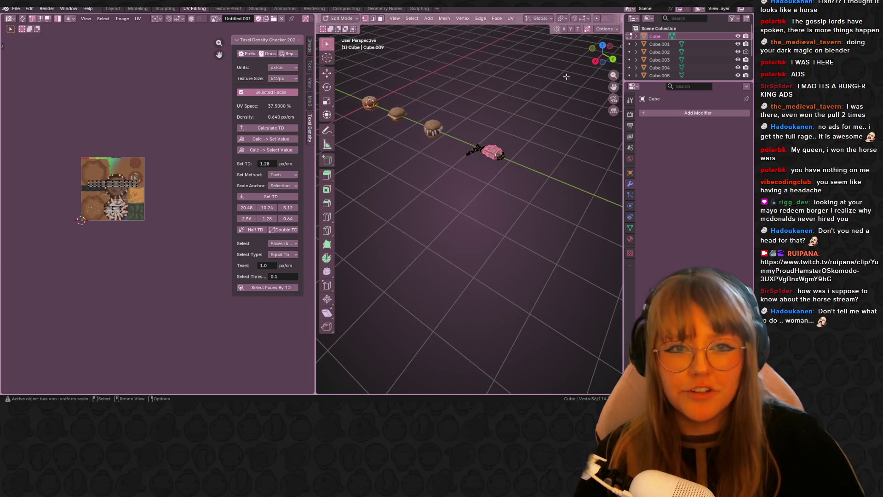
left_click(594, 61)
scroll(505, 149, "up", 6)
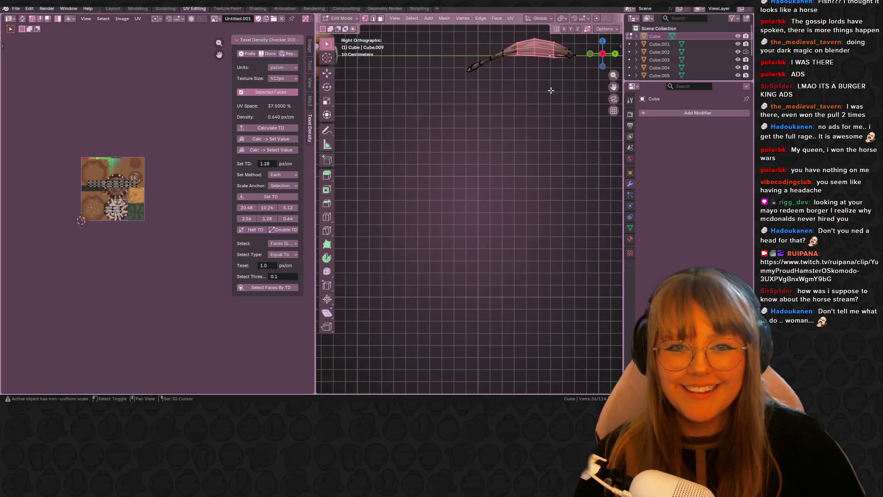
mouse_move(505, 148)
middle_mouse_down()
mouse_move(512, 138)
mouse_move(477, 144)
middle_mouse_up()
scroll(477, 144, "up", 3)
scroll(488, 113, "down", 1)
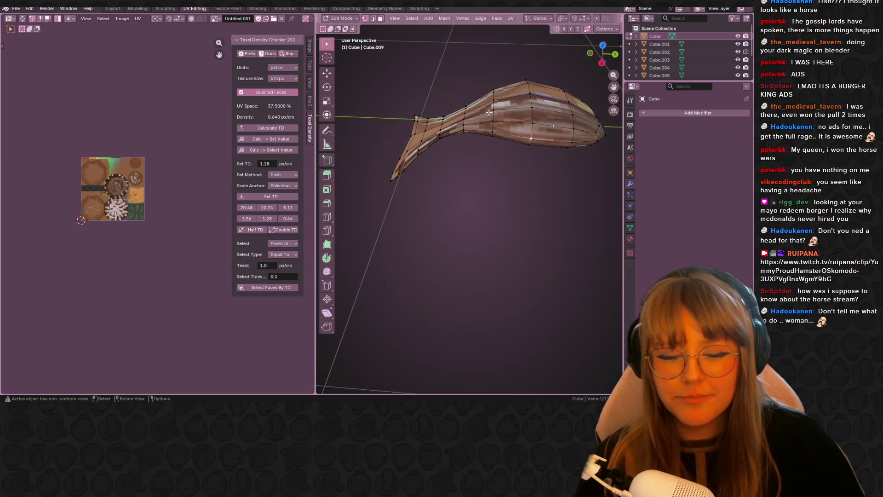
scroll(491, 133, "down", 5)
mouse_move(497, 126)
middle_mouse_down()
mouse_move(526, 110)
mouse_move(483, 140)
middle_mouse_up()
middle_click_drag(424, 173, 393, 30)
Switch to edge select and toggle the fish mesh between Edit and Object Mode
left_click(374, 18)
mouse_move(460, 138)
middle_mouse_down()
mouse_move(488, 129)
mouse_move(529, 154)
mouse_move(533, 143)
middle_mouse_up()
key("Tab")
key("Tab")
mouse_move(448, 134)
middle_mouse_down()
mouse_move(519, 109)
mouse_move(498, 99)
mouse_move(484, 140)
mouse_move(489, 105)
middle_mouse_up()
key("Tab")
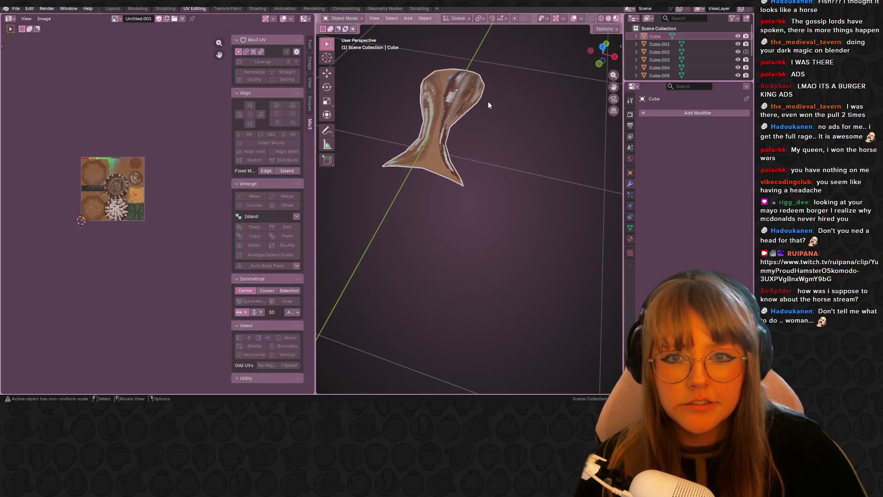
key("Tab")
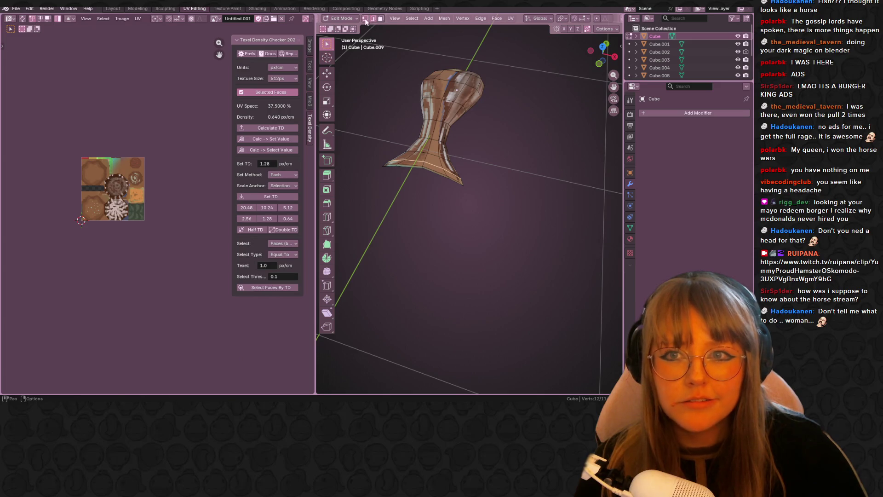
Select the edge loop on the fish's neck and slide it toward the centre
left_click(365, 19)
middle_click_drag(377, 37, 426, 90)
left_click(426, 91, "alt")
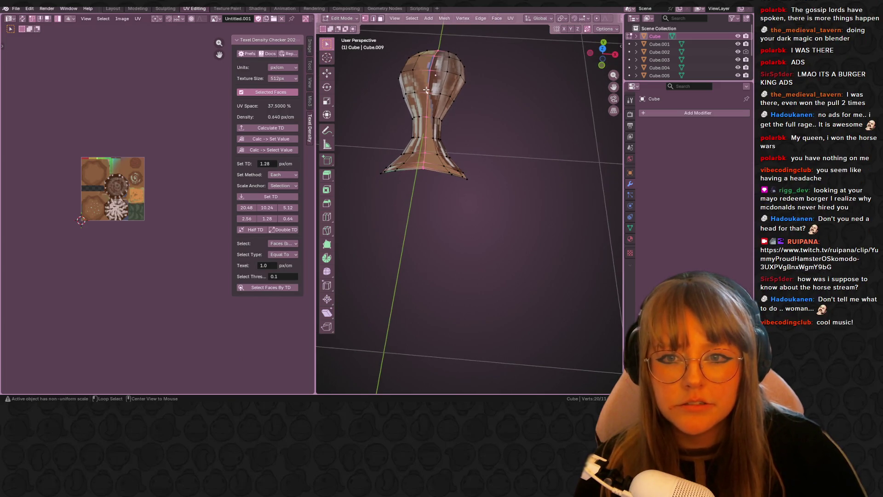
left_click(435, 137)
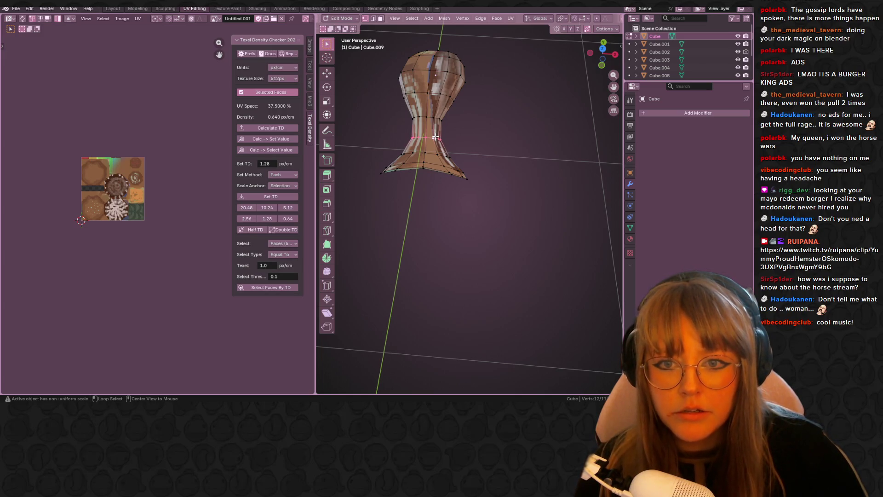
left_click(431, 119, "alt")
left_click(434, 117, "alt")
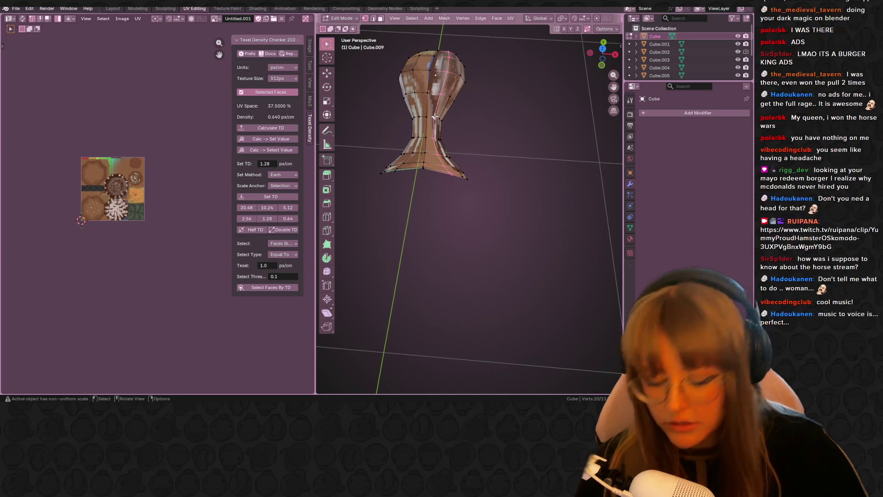
key("g")
key("g")
left_click(414, 124)
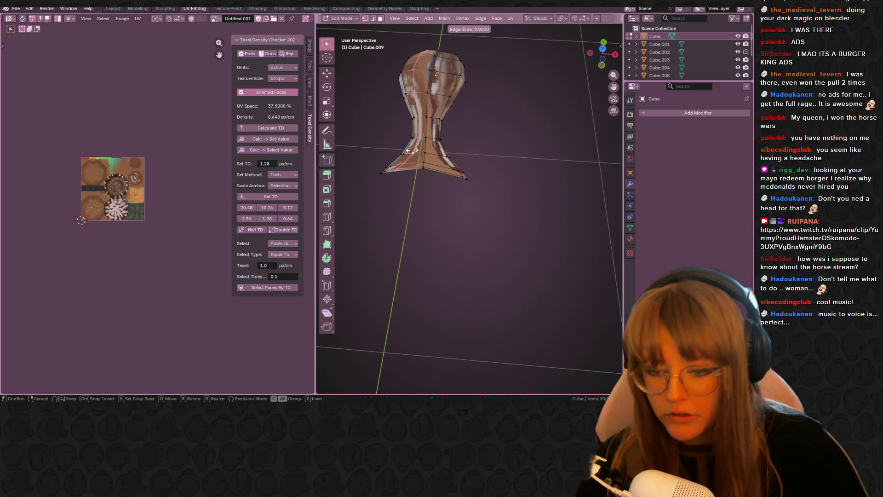
Orbit around the mesh, select its tip and view it from the right side
mouse_move(497, 110)
middle_mouse_down()
mouse_move(504, 128)
mouse_move(435, 71)
mouse_move(347, 117)
middle_mouse_up()
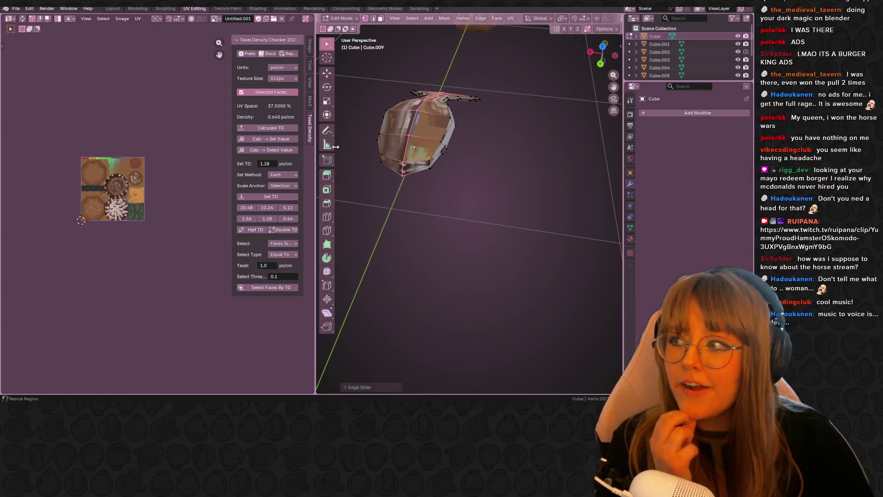
middle_click_drag(458, 128, 432, 136)
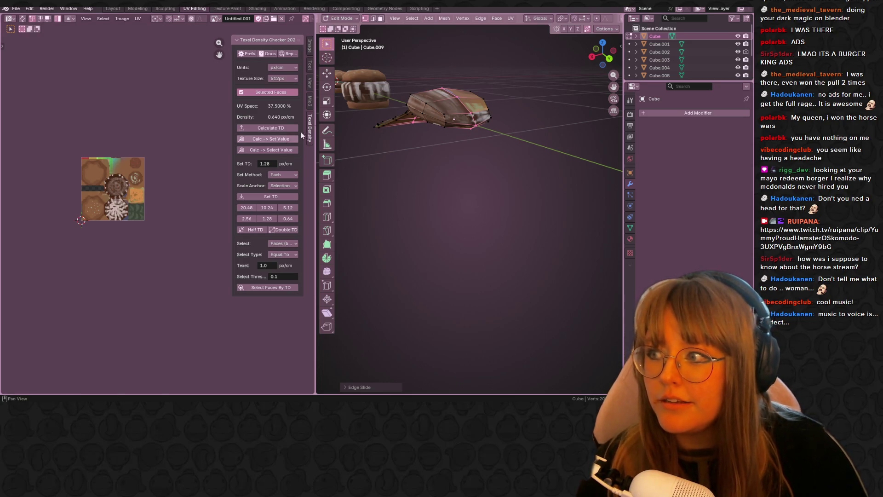
mouse_move(441, 138)
middle_mouse_down()
mouse_move(557, 129)
mouse_move(541, 106)
mouse_move(477, 156)
middle_mouse_up()
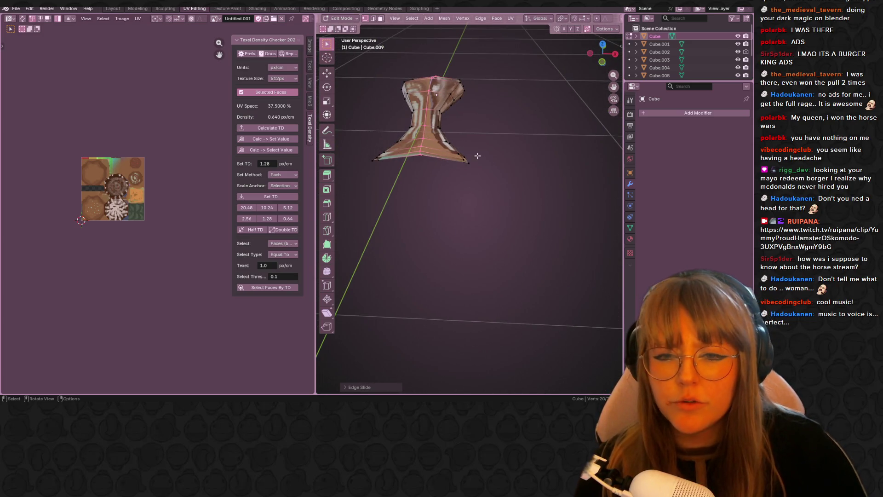
left_click(470, 162, "alt")
key("KP_3")
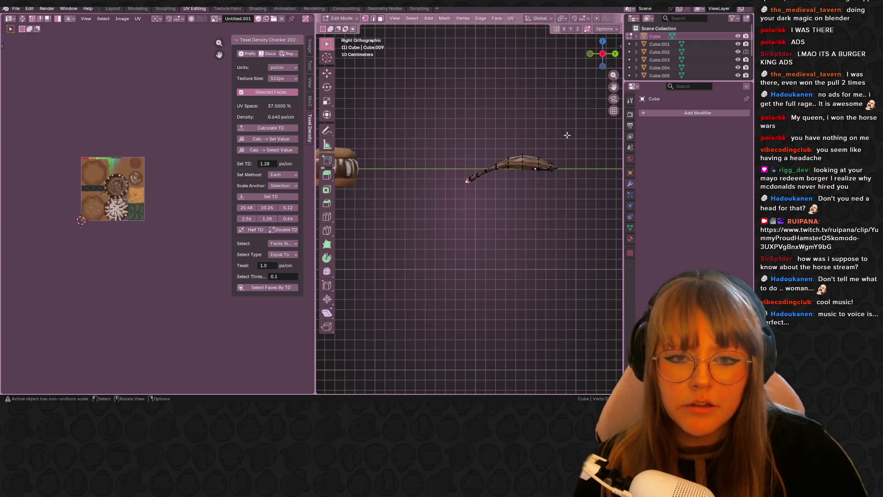
scroll(567, 134, "up", 5)
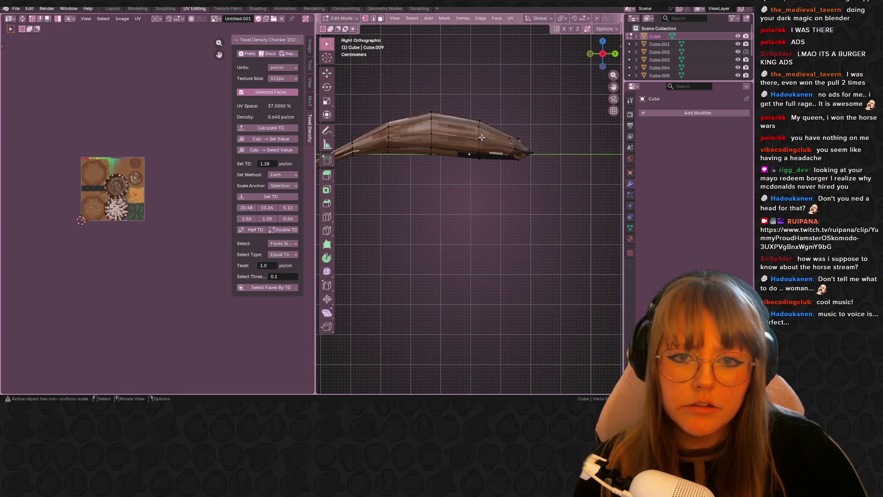
mouse_move(487, 131)
middle_mouse_down()
mouse_move(491, 161)
mouse_move(509, 134)
mouse_move(494, 176)
mouse_move(478, 179)
mouse_move(510, 148)
middle_mouse_up()
right_click(477, 179)
Unwrap the whole patty mesh, scale all its UV islands down, then bring the Twitch window up
key("a")
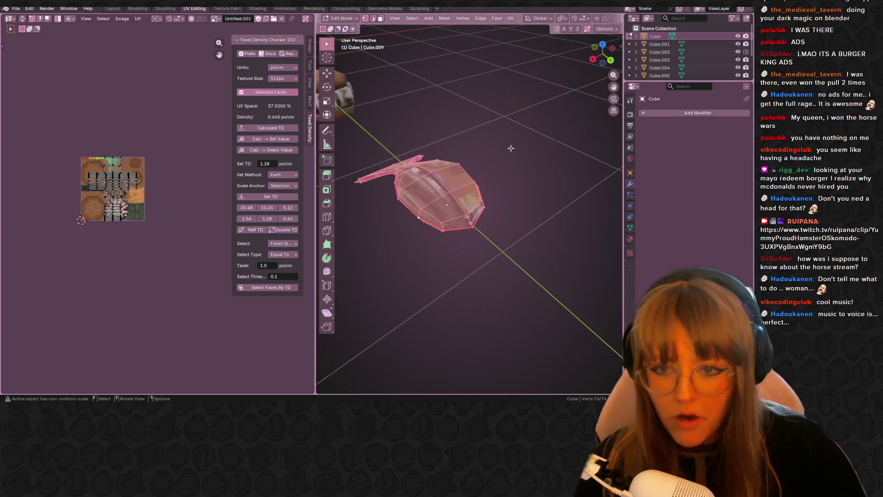
key("u")
left_click(511, 147)
scroll(117, 162, "up", 4)
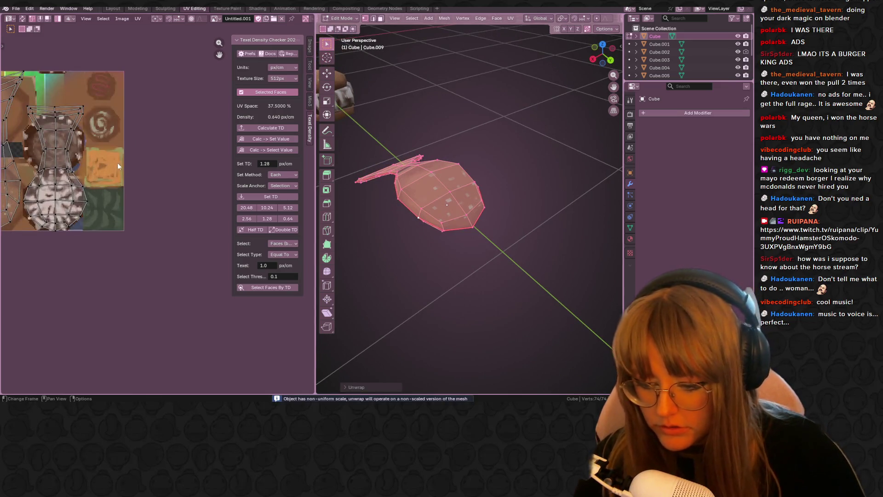
key("a")
scroll(192, 202, "up", 3)
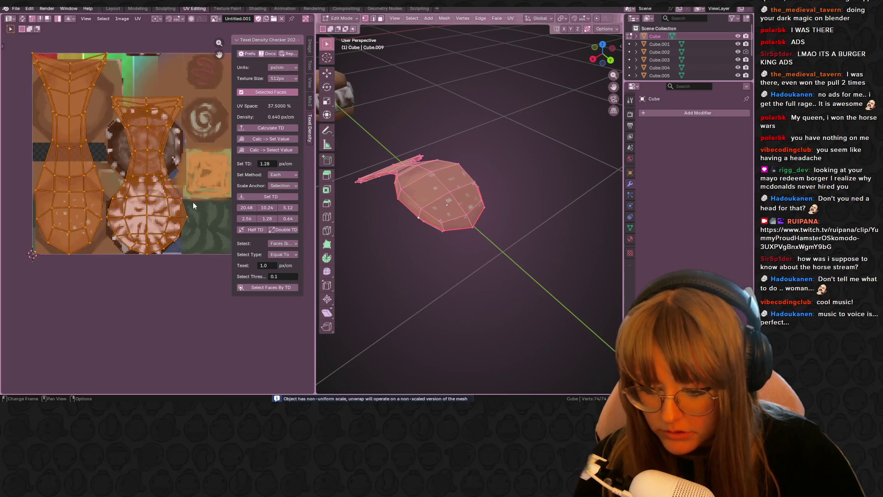
key("s")
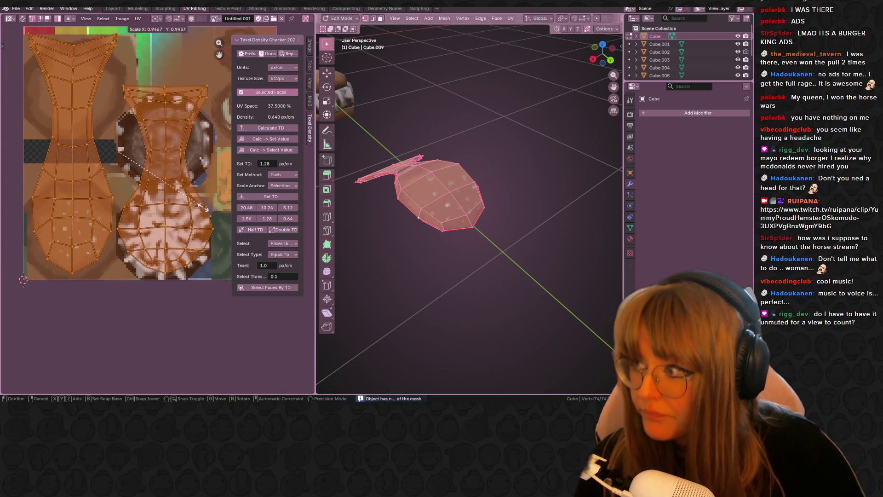
left_click(183, 179)
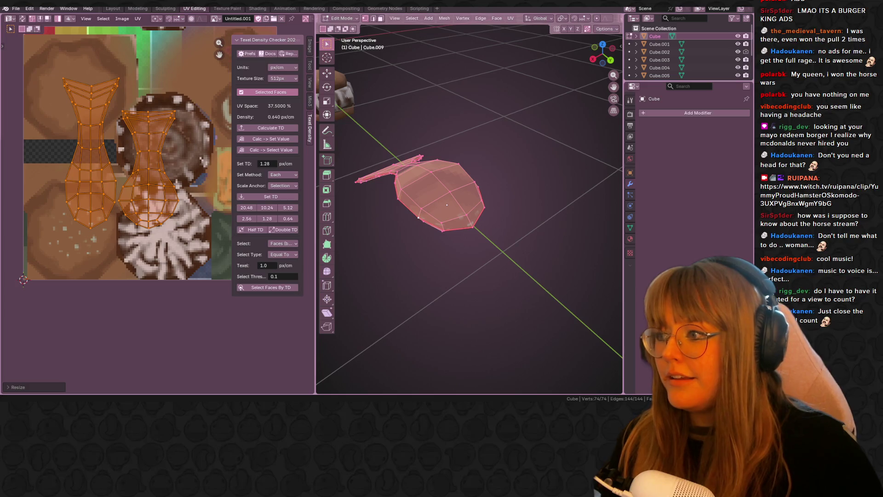
left_click_drag(568, 217, 532, 47)
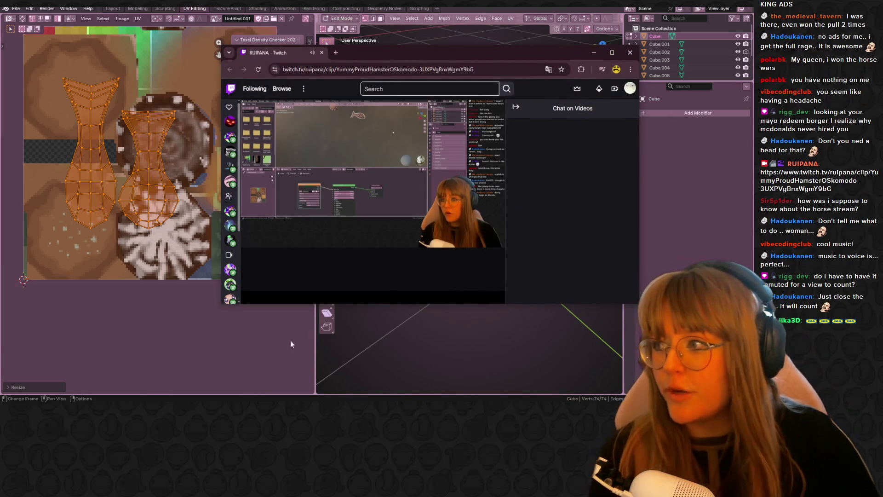
Pause the COME TO MY HORSE STREAM clip, like it, and close the browser window
scroll(297, 186, "down", 3)
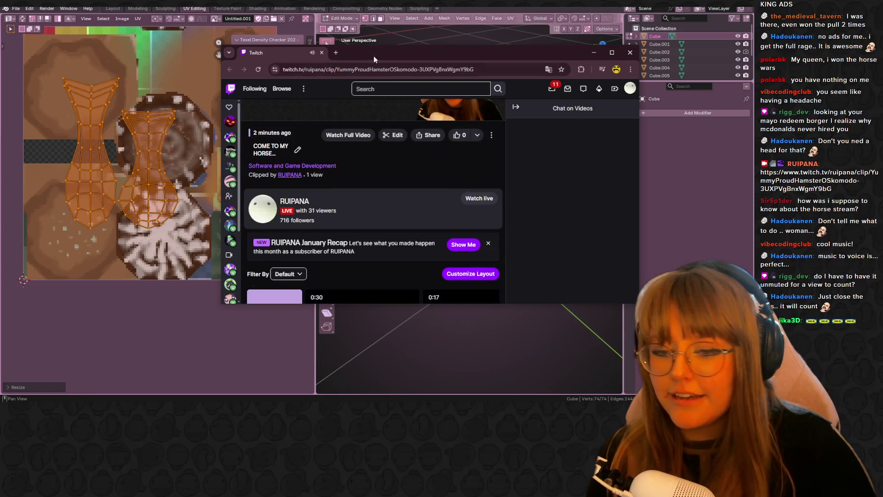
scroll(297, 185, "up", 2)
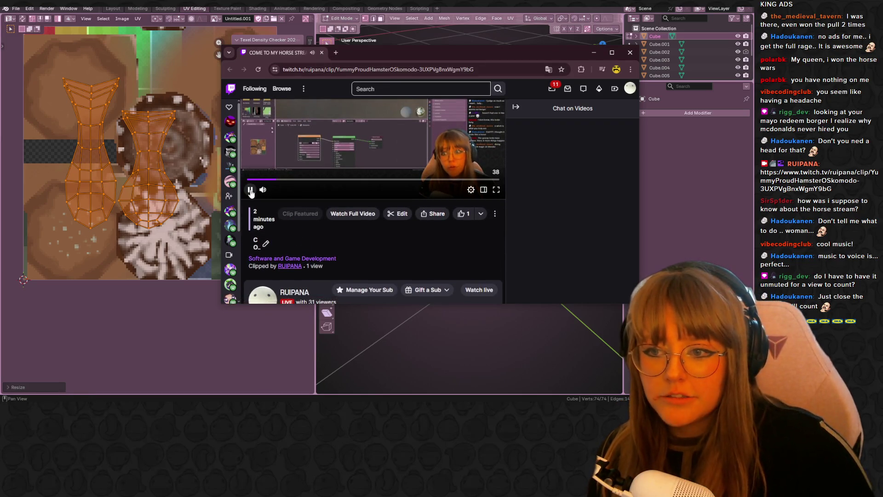
left_click(251, 189)
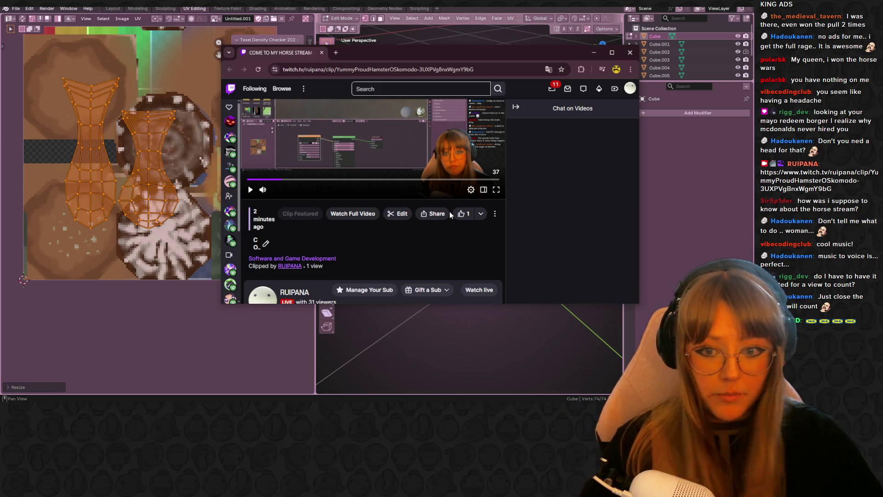
scroll(488, 237, "up", 1)
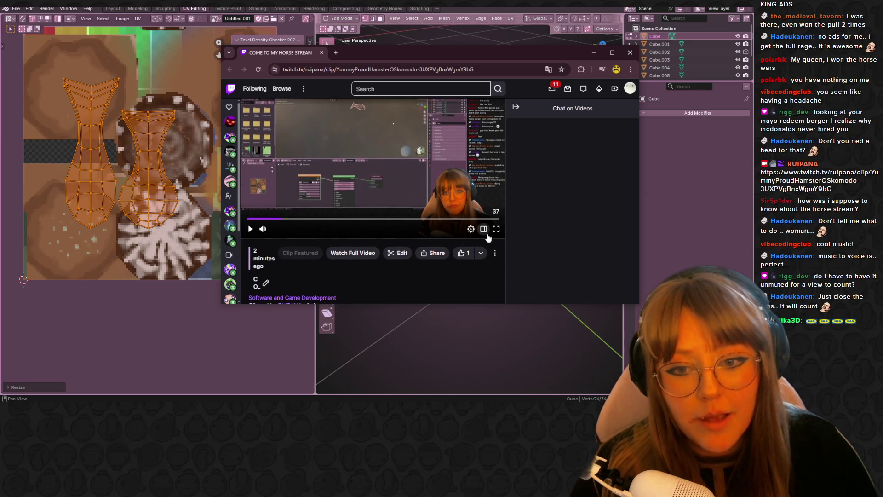
left_click(465, 256)
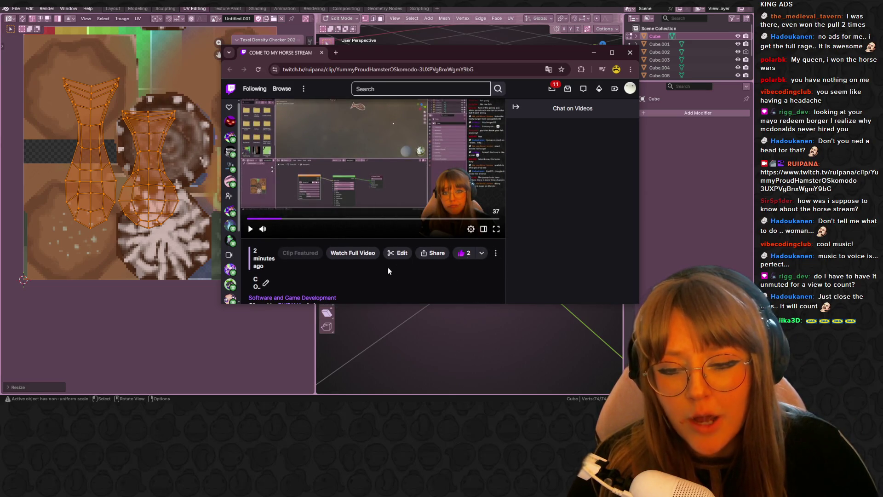
scroll(387, 267, "up", 1)
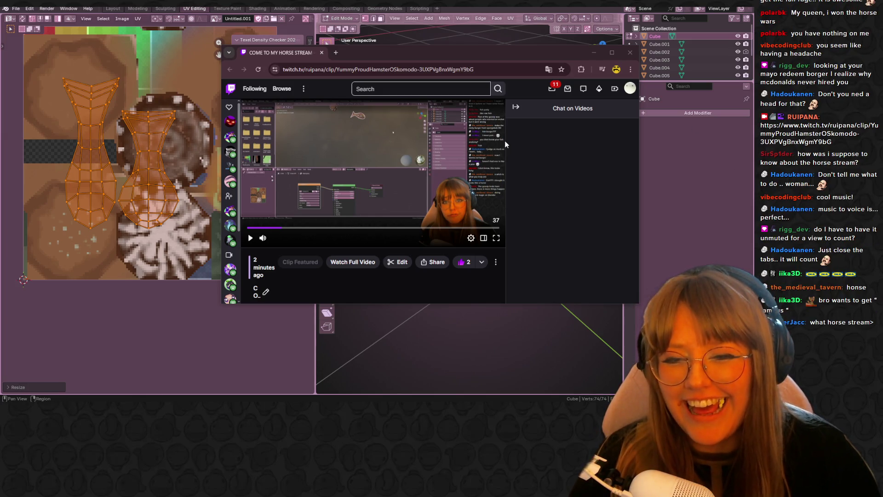
left_click(342, 227)
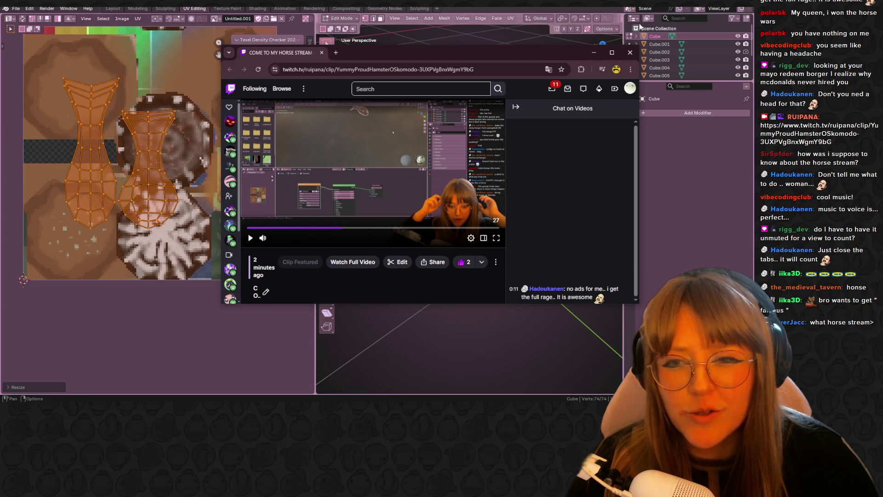
left_click(633, 53)
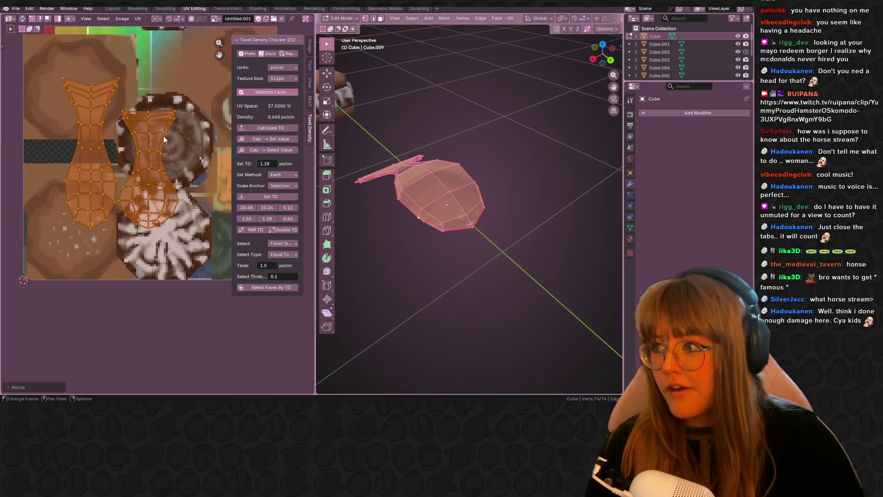
Move the left UV island to the top-left and place the right island below it
mouse_move(110, 165)
middle_mouse_down()
mouse_move(122, 170)
mouse_move(98, 208)
middle_mouse_up()
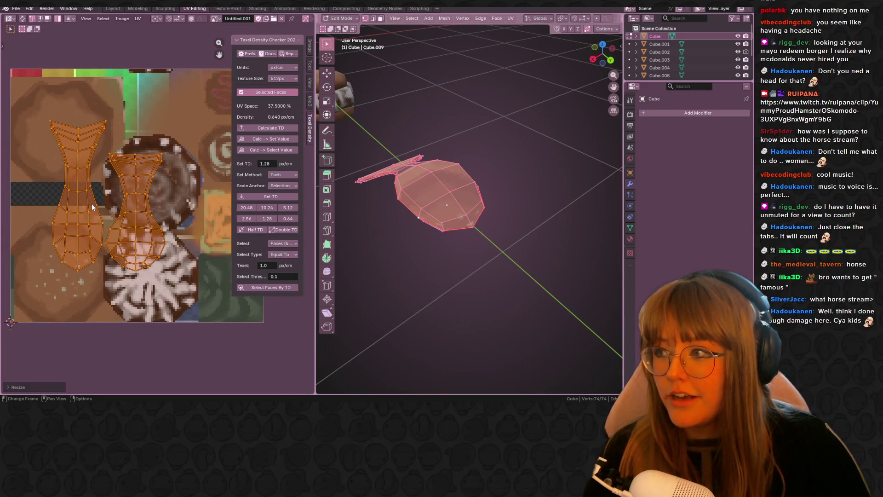
left_click(92, 207)
key("g")
left_click(49, 186)
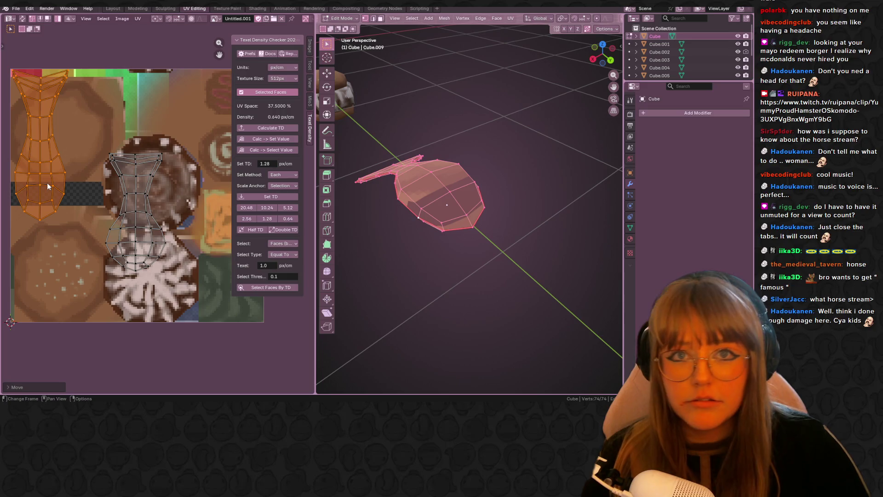
scroll(48, 186, "up", 2)
scroll(138, 161, "down", 2)
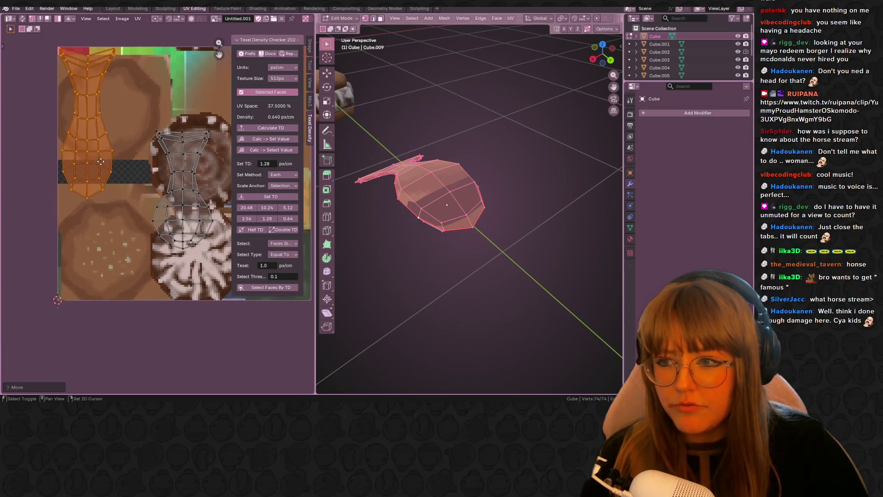
left_click(187, 212)
mouse_move(187, 211)
left_mouse_down()
mouse_move(101, 165)
mouse_move(99, 235)
left_mouse_up()
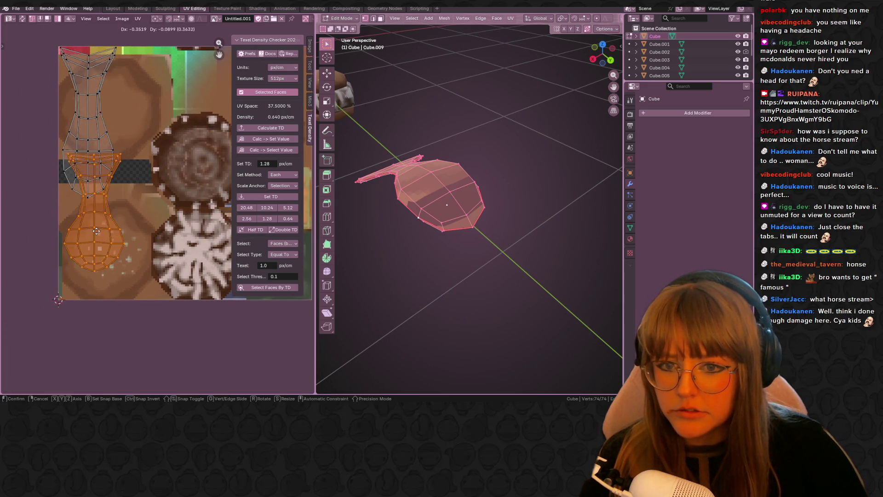
Shrink the lower UV island and shift it sideways over the brown patty texture
middle_click_drag(479, 210, 501, 132)
left_click_drag(89, 232, 96, 260)
key("s")
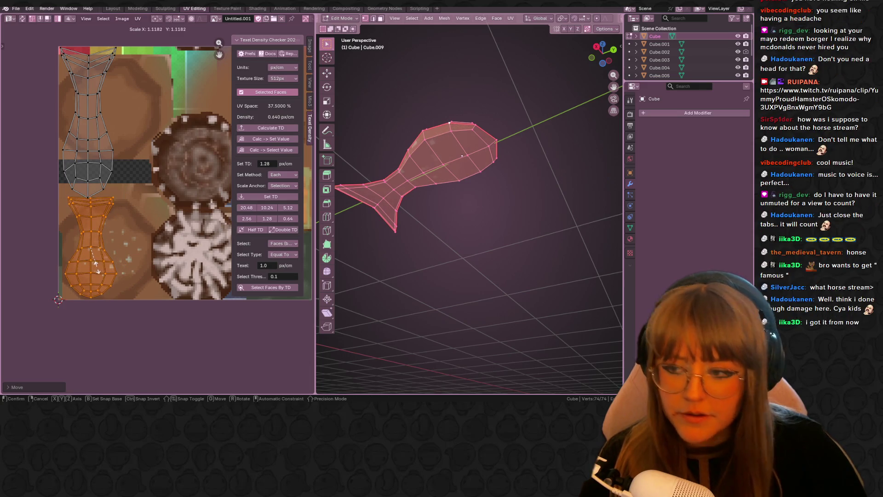
left_click(98, 270)
scroll(111, 255, "up", 3)
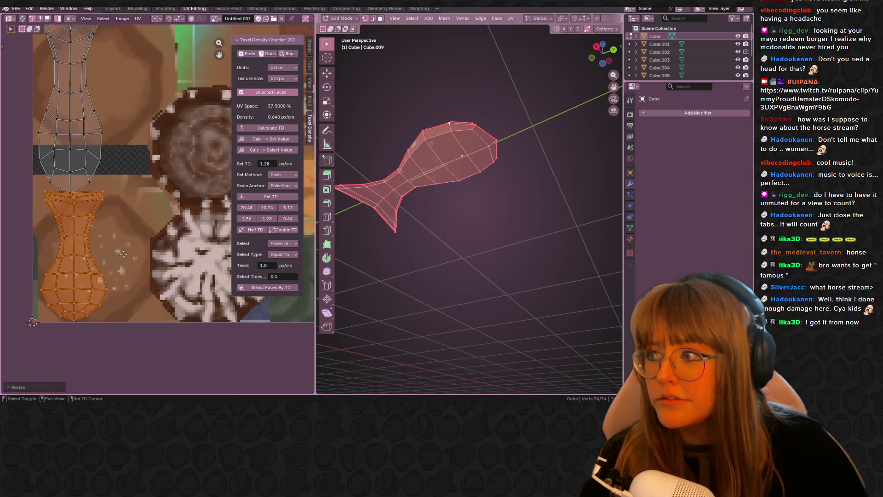
key("g")
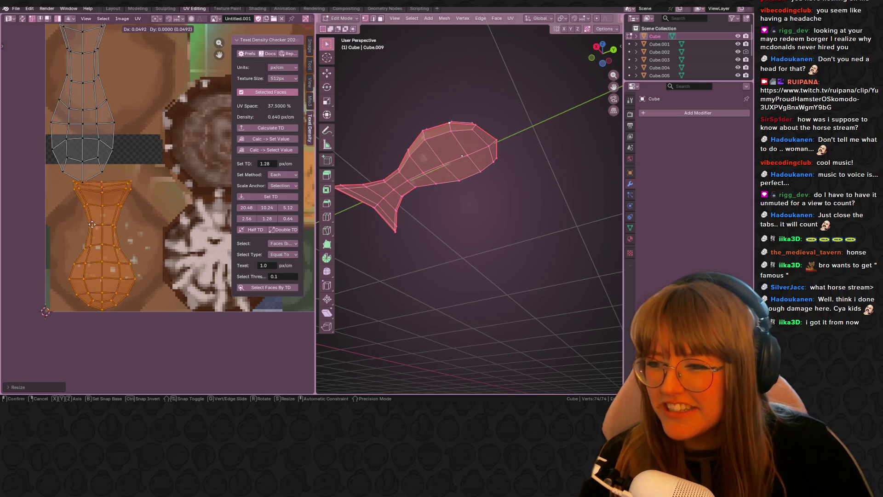
left_click(68, 230)
middle_click_drag(68, 230, 86, 237)
Resize and nudge the upper UV island into place, then open Texture Paint
key("ctrl+i")
middle_click_drag(126, 153, 159, 209)
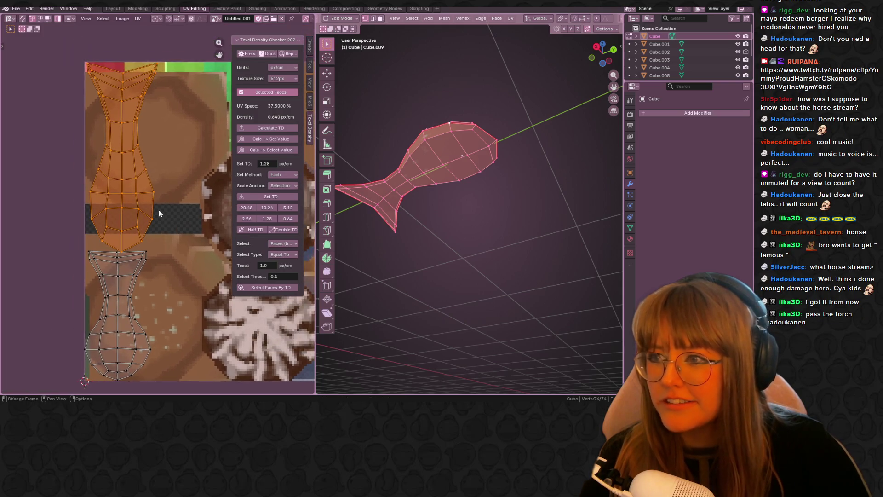
key("s")
left_click(152, 208)
key("g")
left_click(150, 207)
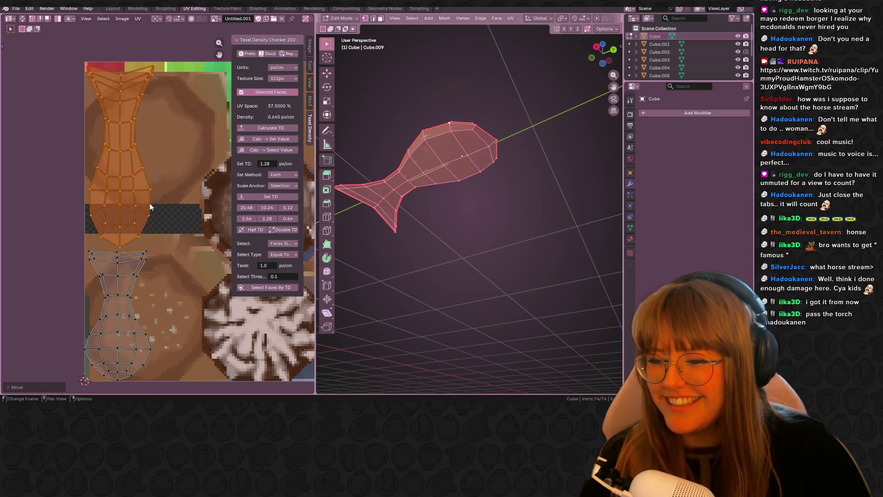
left_click(227, 7)
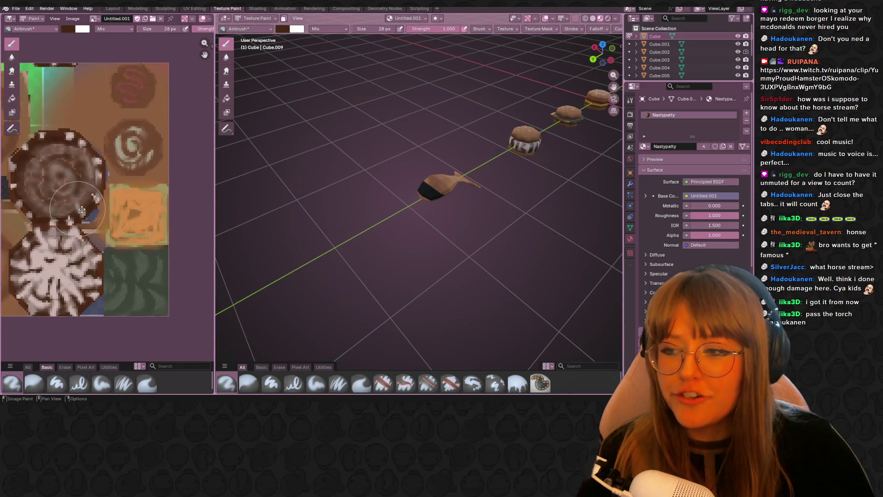
Orbit down onto the patty and pick a brighter bluish-grey brush colour
scroll(36, 227, "up", 3)
middle_click_drag(97, 81, 76, 44)
middle_click_drag(404, 184, 411, 249)
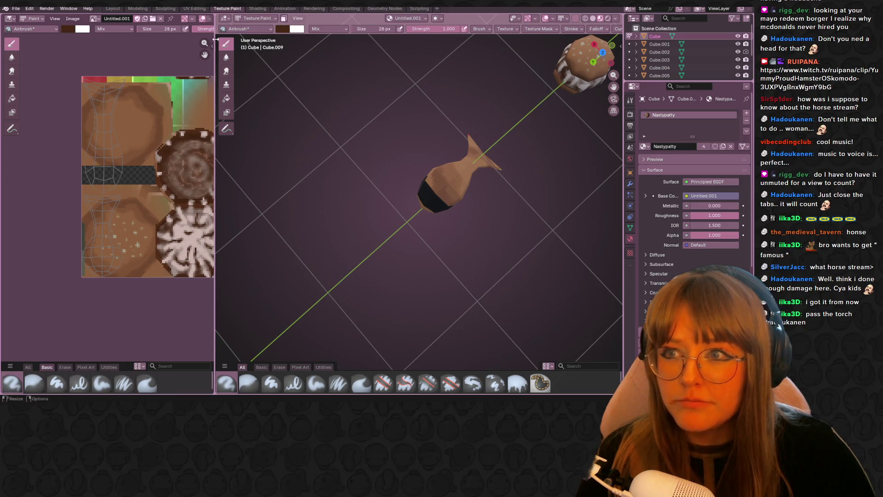
middle_click_drag(510, 184, 510, 156)
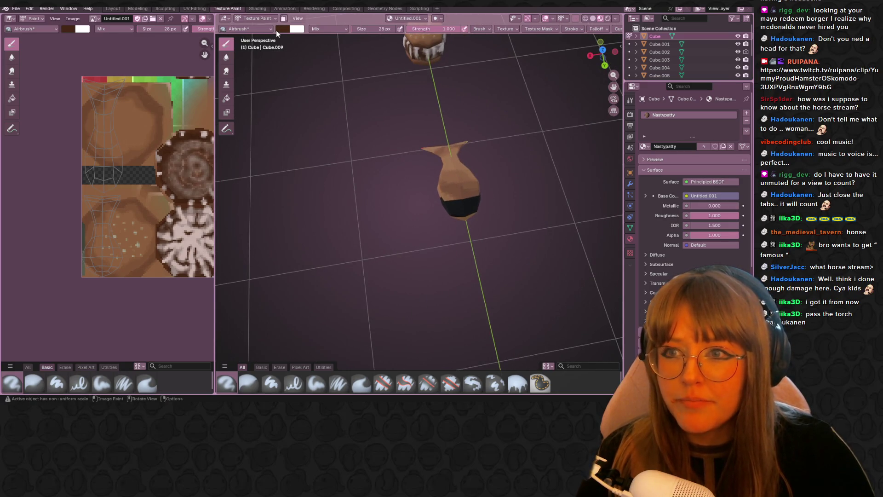
left_click(280, 29)
mouse_move(310, 71)
left_mouse_down()
mouse_move(309, 63)
mouse_move(347, 64)
mouse_move(347, 48)
left_mouse_up()
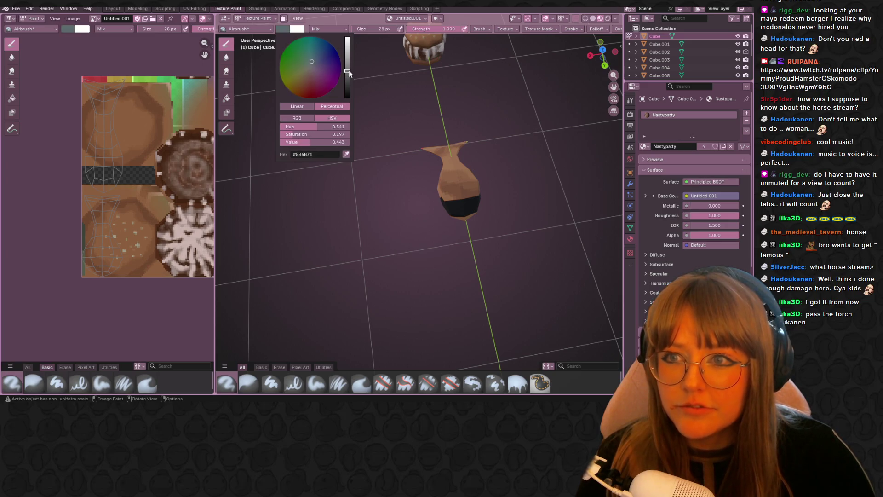
middle_click_drag(441, 129, 454, 118)
left_click(288, 29)
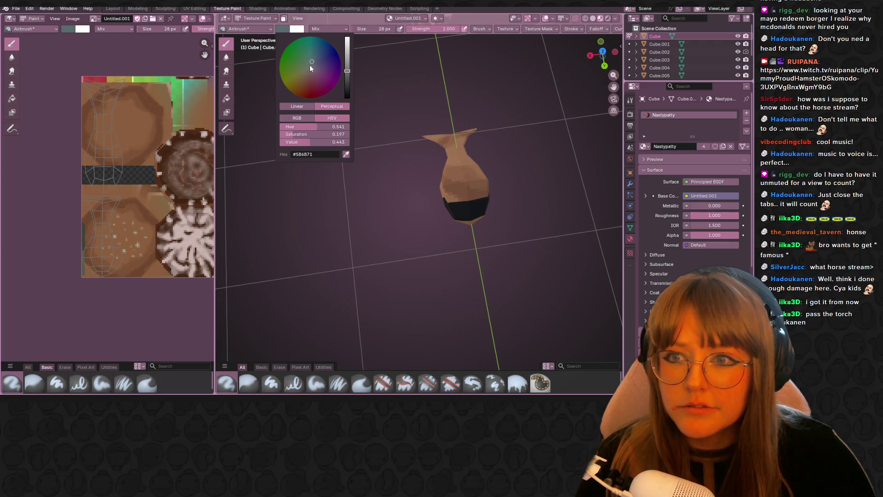
From top view, airbrush a bluish-grey stroke on the head's upper left
middle_click_drag(597, 162, 565, 74)
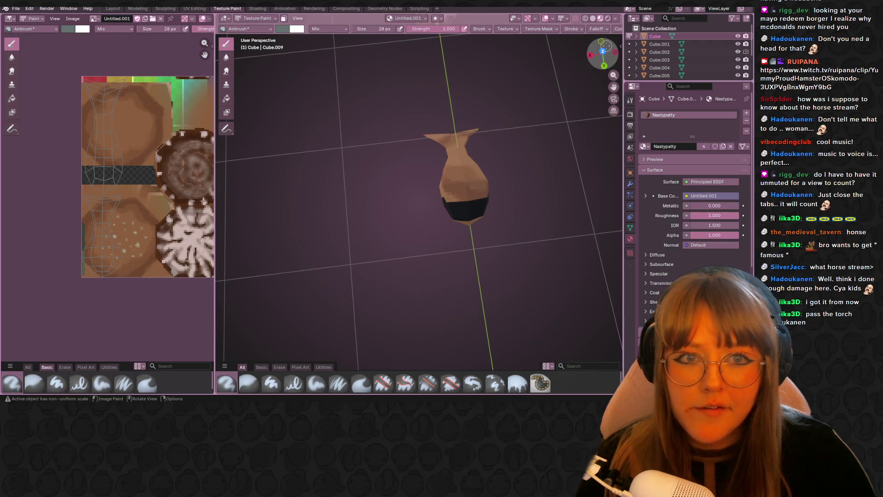
left_click(604, 51)
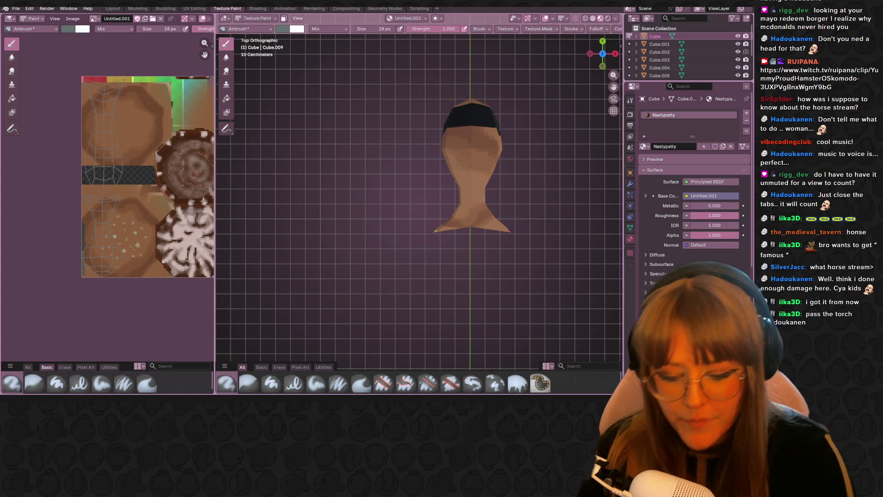
scroll(456, 127, "down", 3)
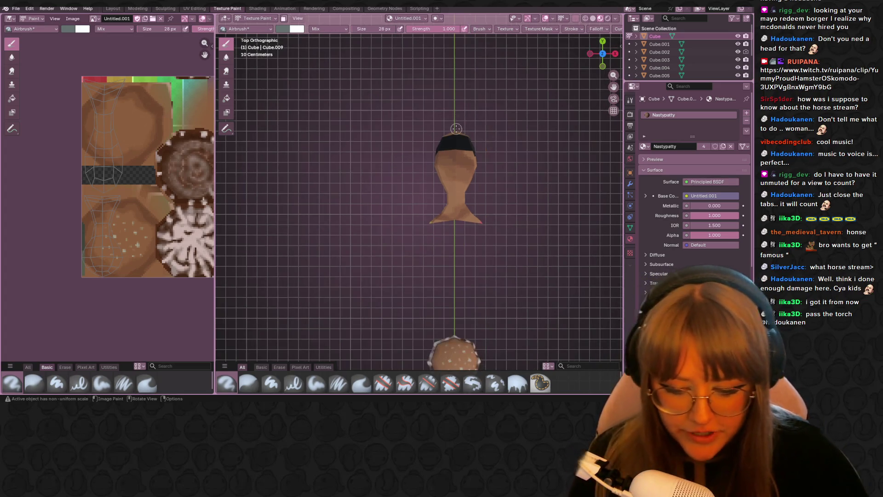
mouse_move(448, 147)
left_mouse_down()
mouse_move(438, 178)
mouse_move(460, 175)
left_mouse_up()
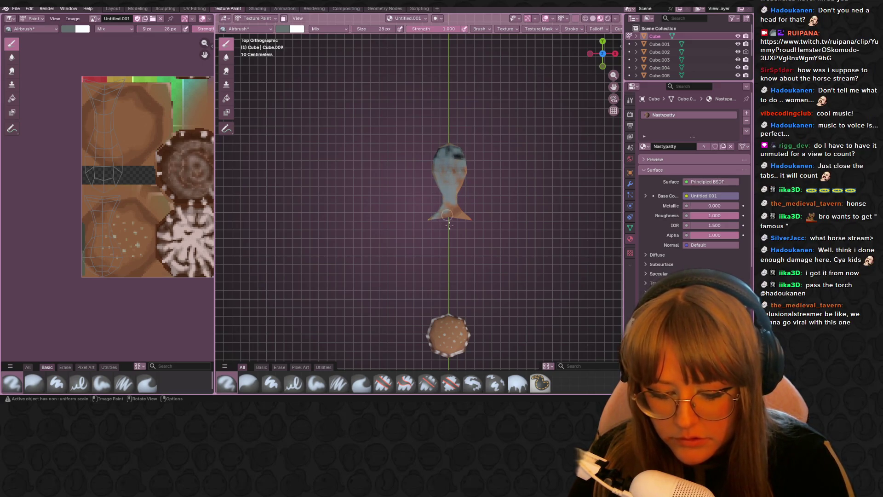
Enlarge the brush to 167 px and paint the head's top and underside light bluish grey
key("bracketright")
key("bracketright")
key("bracketright")
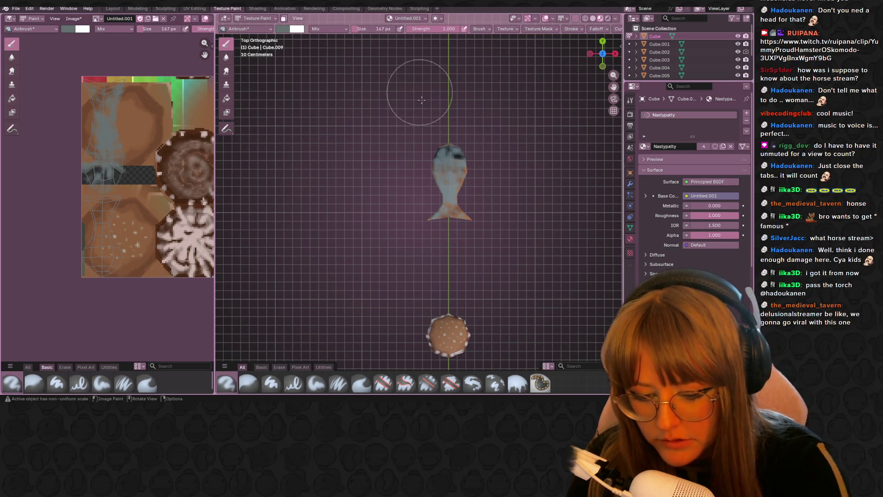
mouse_move(444, 152)
left_mouse_down()
mouse_move(449, 219)
mouse_move(445, 199)
left_mouse_up()
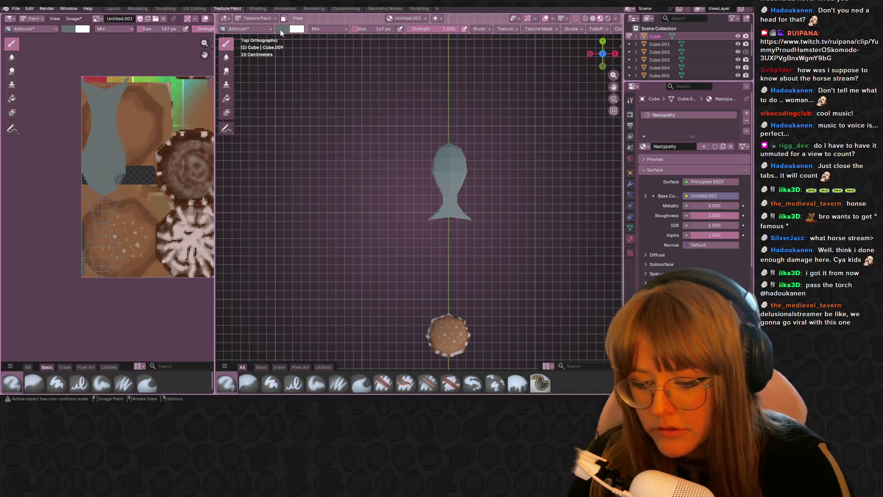
left_click(283, 29)
left_click_drag(347, 57, 347, 63)
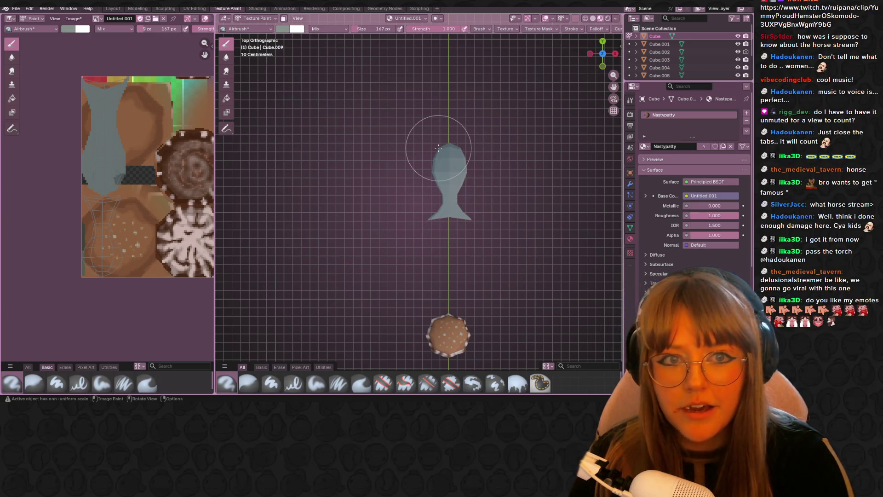
left_click(602, 54)
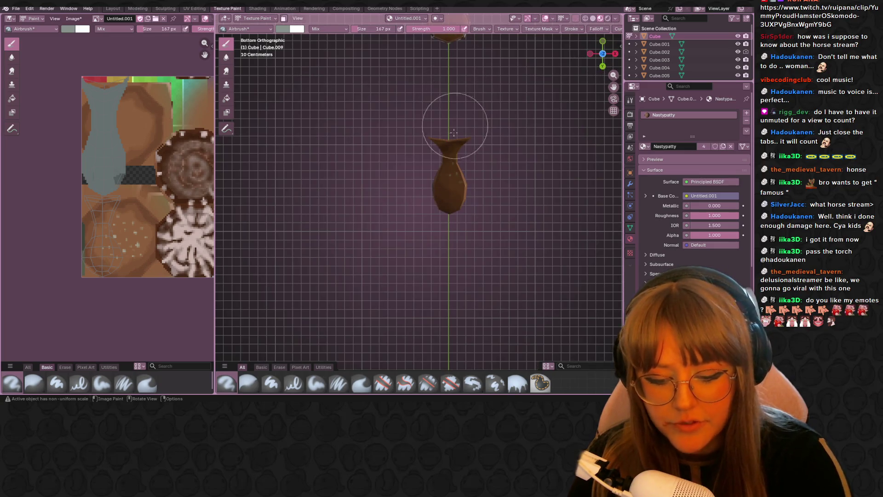
mouse_move(443, 152)
left_mouse_down()
mouse_move(430, 193)
mouse_move(451, 156)
mouse_move(479, 155)
left_mouse_up()
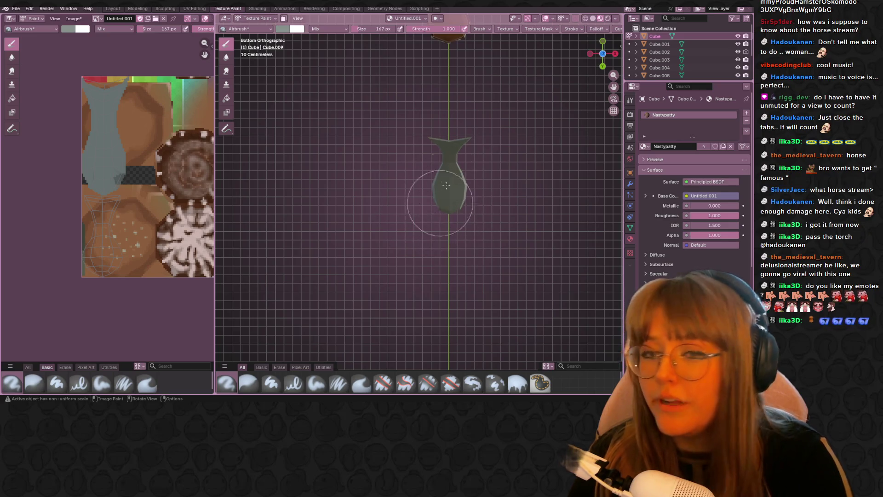
left_click_drag(448, 194, 441, 202)
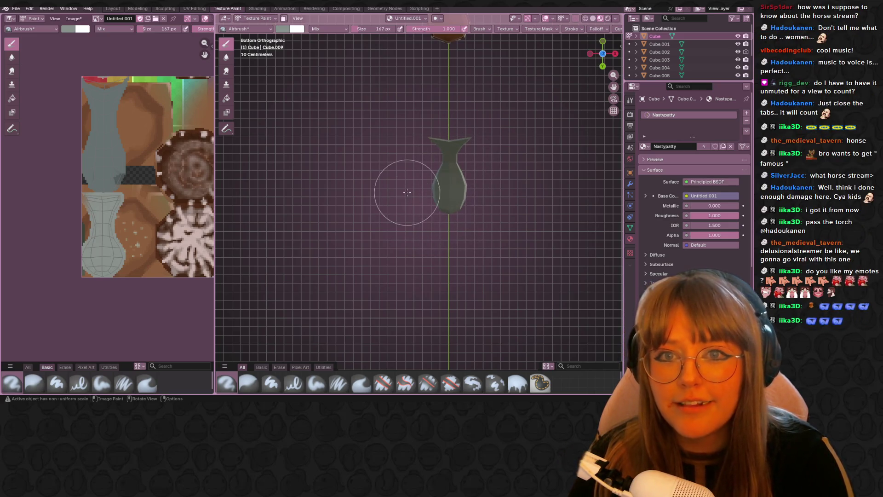
Shrink the brush to 71 px and return to the top view of the head
left_click(282, 28)
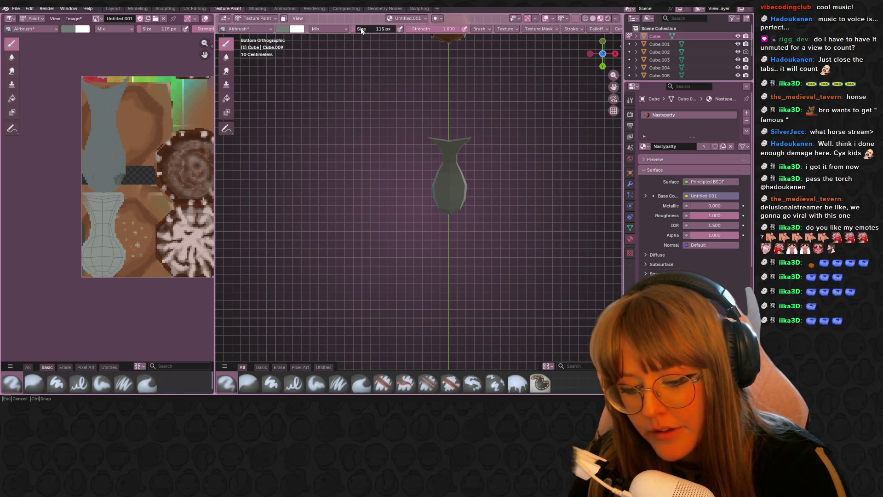
left_click_drag(366, 28, 321, 29)
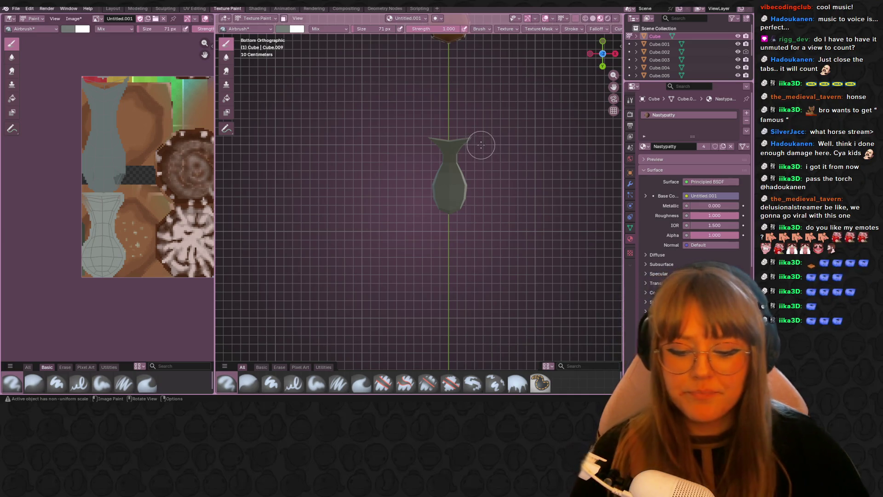
scroll(481, 144, "up", 5)
middle_click_drag(473, 142, 516, 139, "shift")
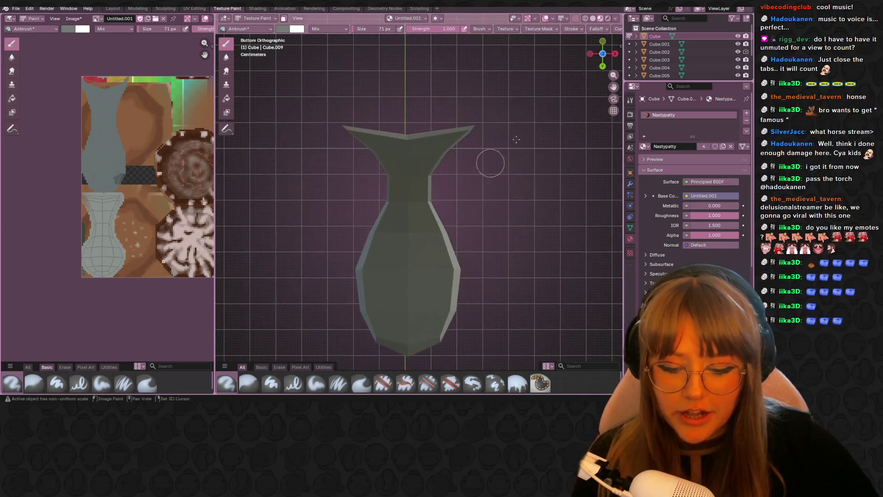
left_click(602, 53)
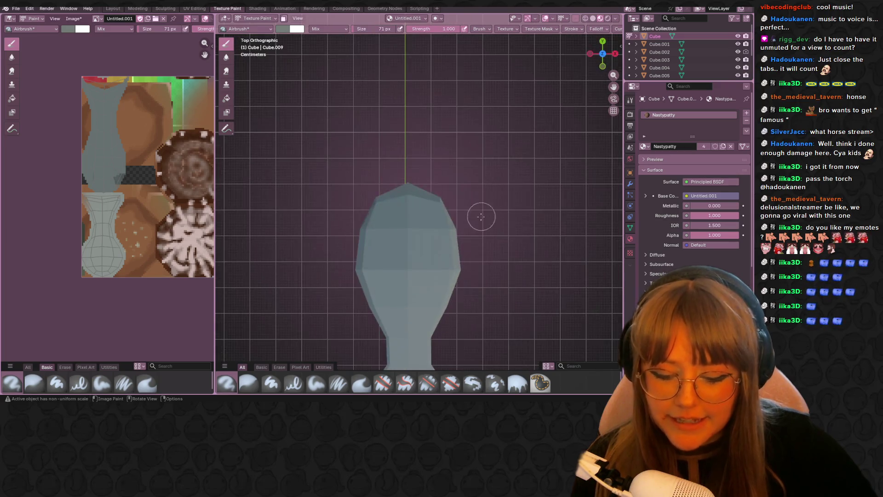
middle_click_drag(464, 216, 431, 122, "shift")
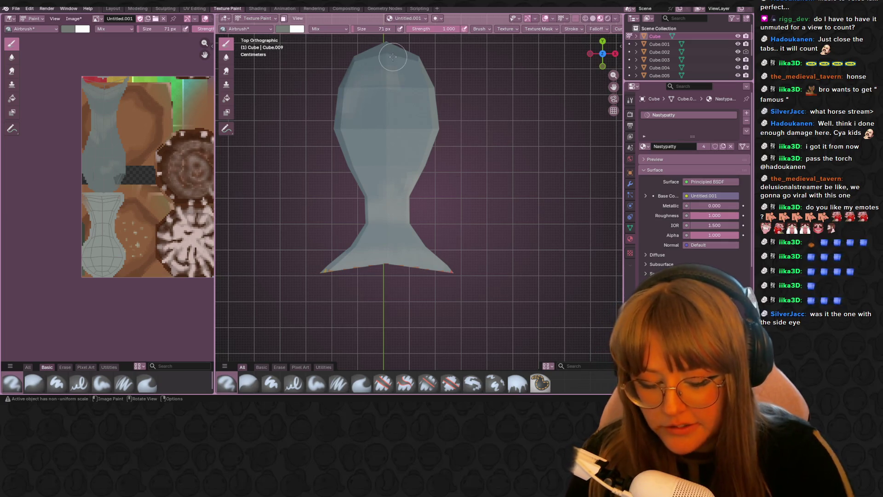
left_click(257, 18)
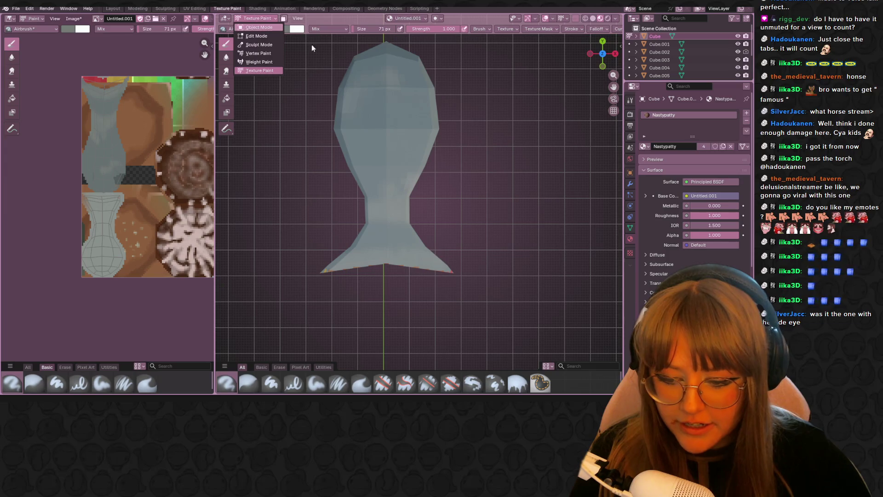
Switch to Object Mode and set the fish model to Shade Smooth
left_click(261, 28)
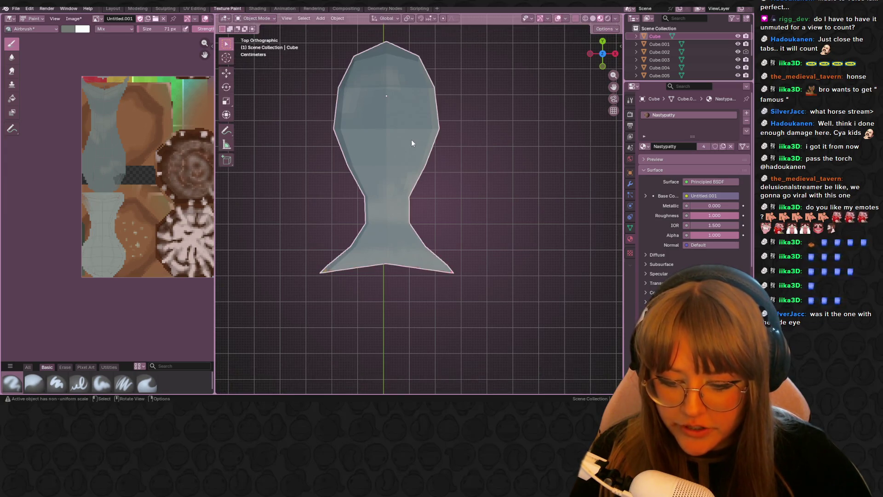
right_click(412, 144)
left_click(407, 140)
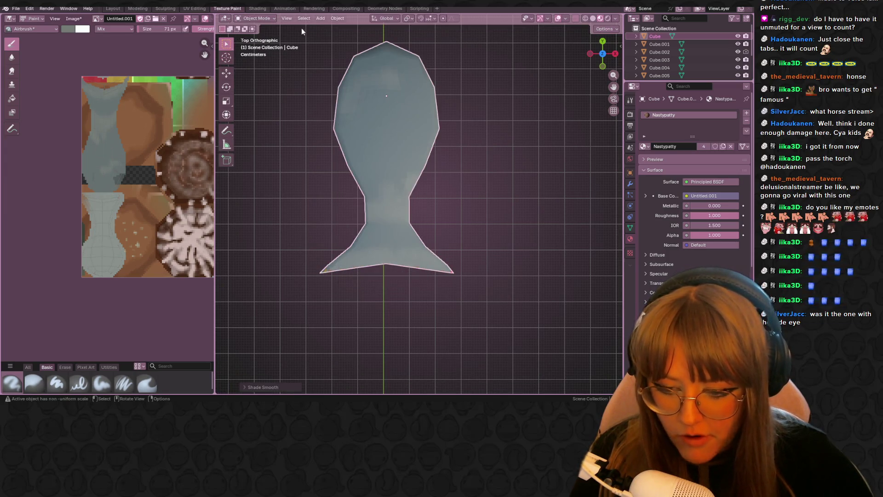
Back in Texture Paint, airbrush a faint lighter streak down the model's centre
left_click(256, 9)
left_click(227, 9)
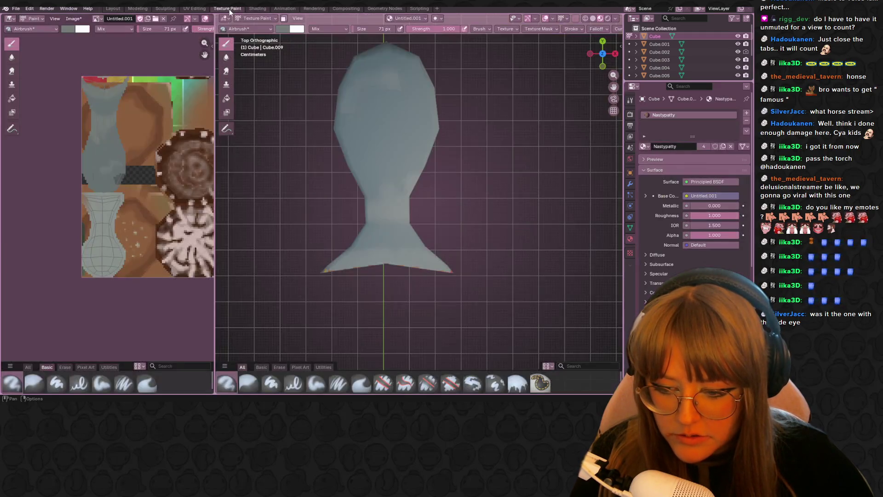
mouse_move(357, 71)
left_mouse_down()
mouse_move(382, 99)
mouse_move(386, 194)
mouse_move(387, 117)
left_mouse_up()
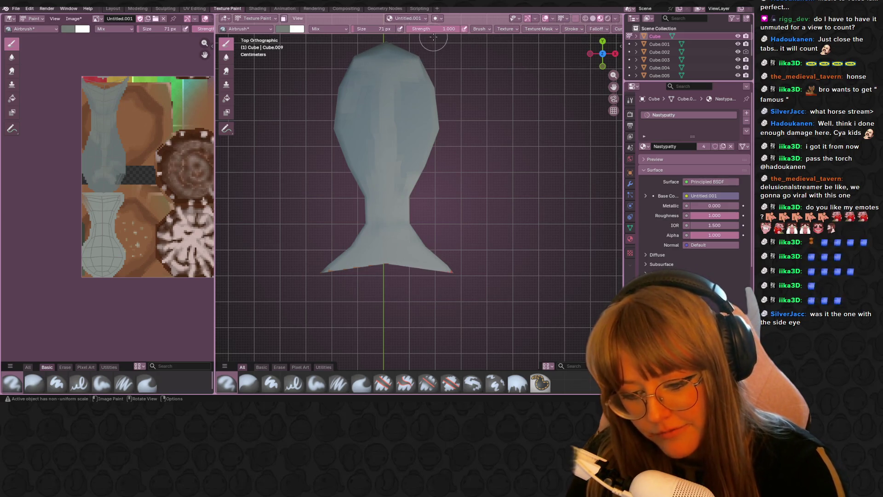
mouse_move(396, 221)
middle_mouse_down()
mouse_move(528, 179)
mouse_move(560, 179)
mouse_move(419, 100)
mouse_move(396, 109)
middle_mouse_up()
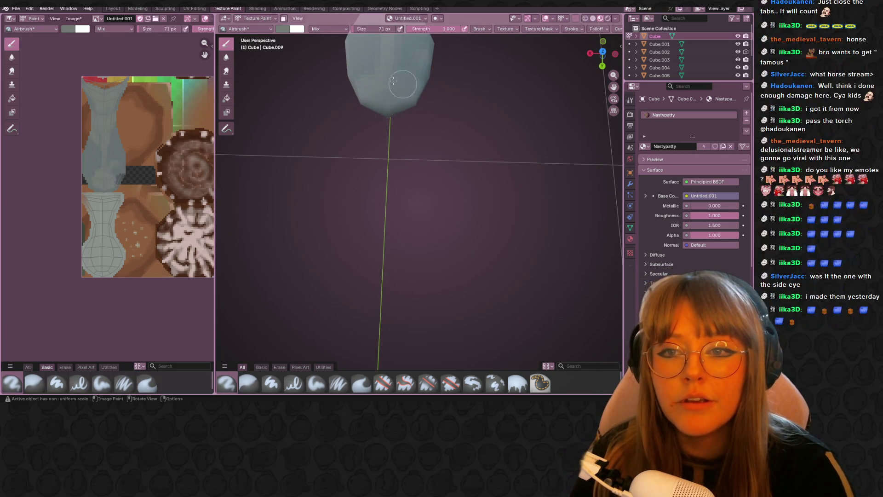
left_click(284, 29)
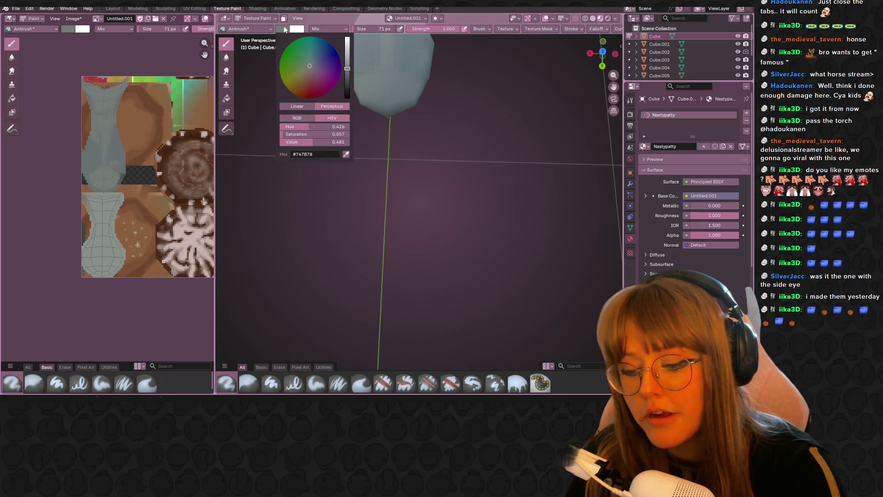
Brighten the brush colour and lighten the mesh's lower band and bottom cap
left_click_drag(348, 59, 347, 49)
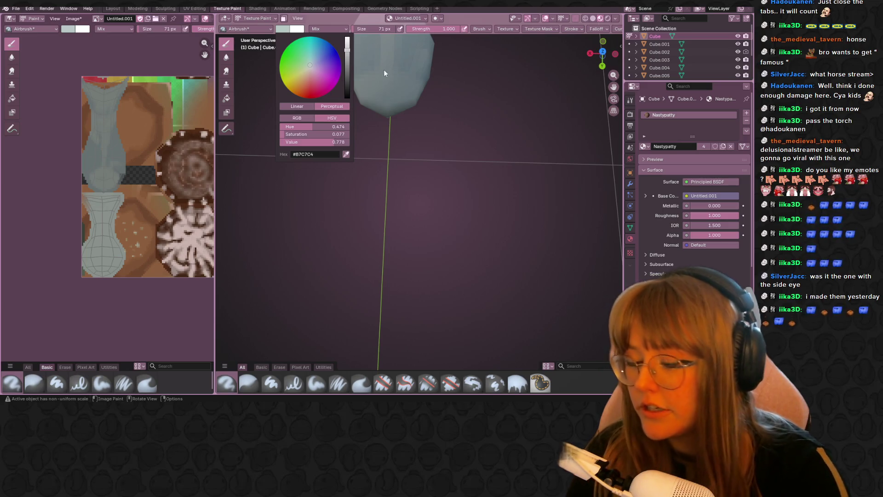
middle_click_drag(397, 89, 397, 171)
mouse_move(396, 171)
left_mouse_down()
mouse_move(394, 186)
mouse_move(346, 164)
mouse_move(383, 152)
mouse_move(414, 157)
mouse_move(404, 138)
mouse_move(363, 158)
mouse_move(402, 189)
mouse_move(393, 108)
left_mouse_up()
middle_click_drag(410, 80, 414, 112, "shift")
mouse_move(421, 73)
middle_mouse_down()
mouse_move(433, 115)
mouse_move(419, 111)
middle_mouse_up()
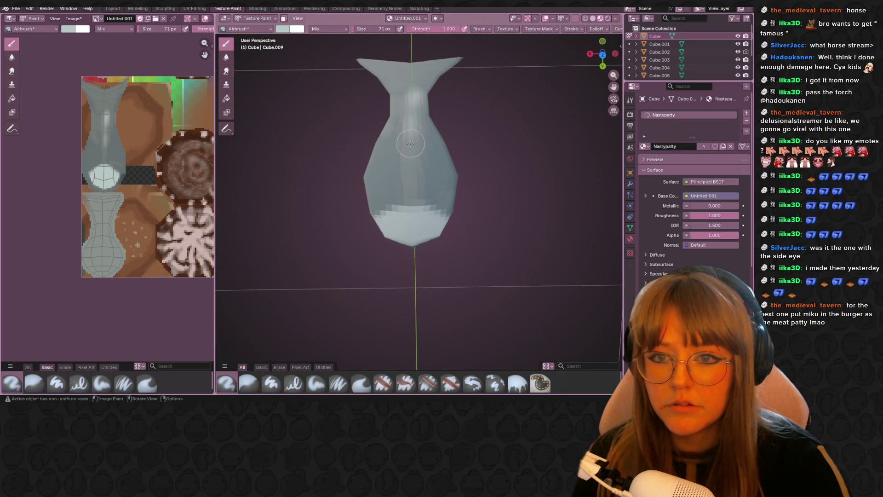
Shrink the brush to 19 px and paint light strokes on the upper body and bottom edge
left_click_drag(384, 32, 381, 29)
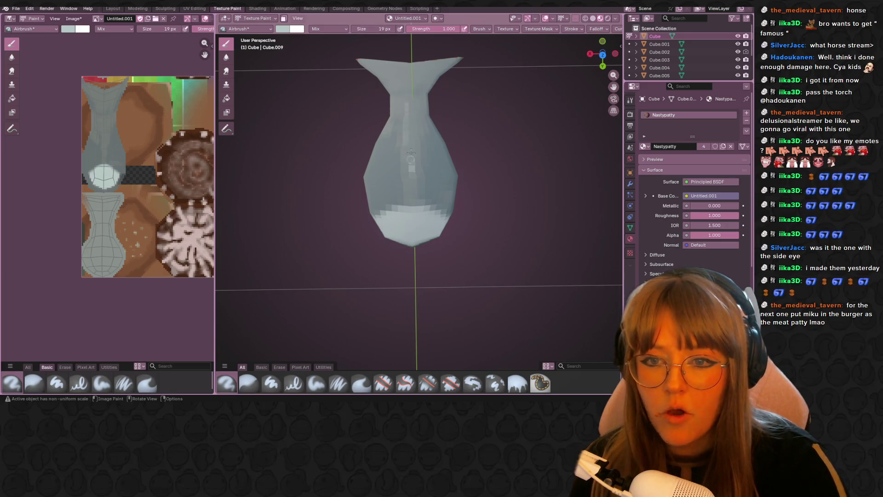
mouse_move(410, 153)
left_mouse_down()
mouse_move(411, 131)
mouse_move(407, 166)
mouse_move(410, 127)
left_mouse_up()
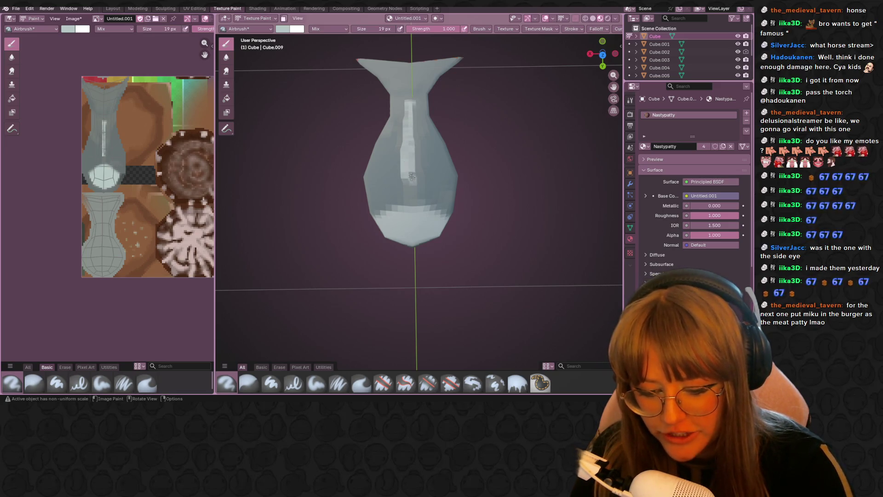
mouse_move(420, 109)
middle_mouse_down()
mouse_move(410, 95)
mouse_move(404, 99)
middle_mouse_up()
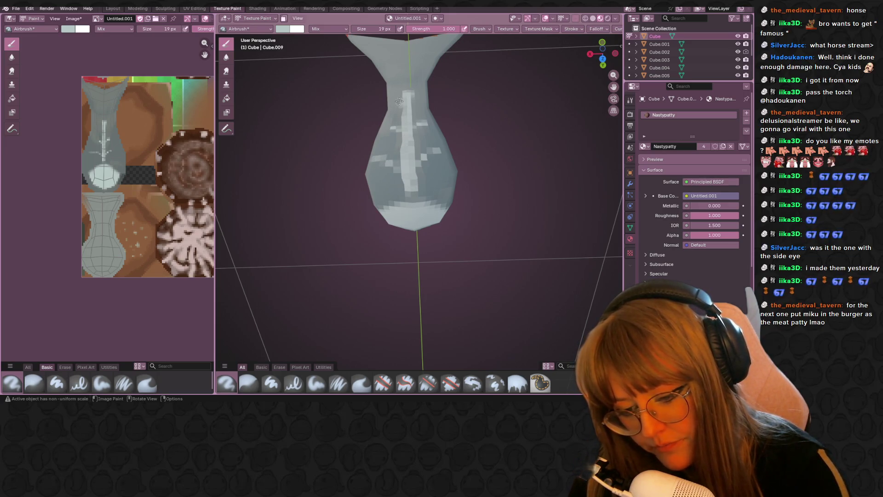
mouse_move(406, 82)
middle_mouse_down()
mouse_move(546, 63)
mouse_move(592, 36)
middle_mouse_up()
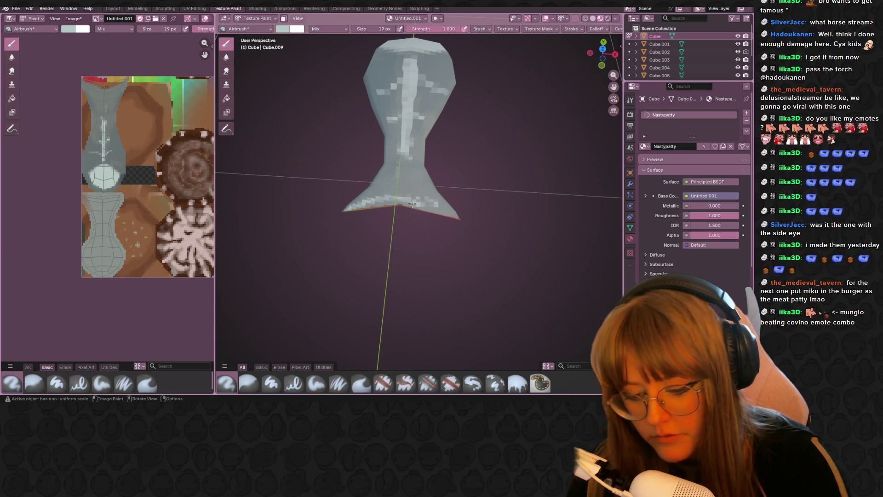
left_click_drag(412, 204, 432, 207)
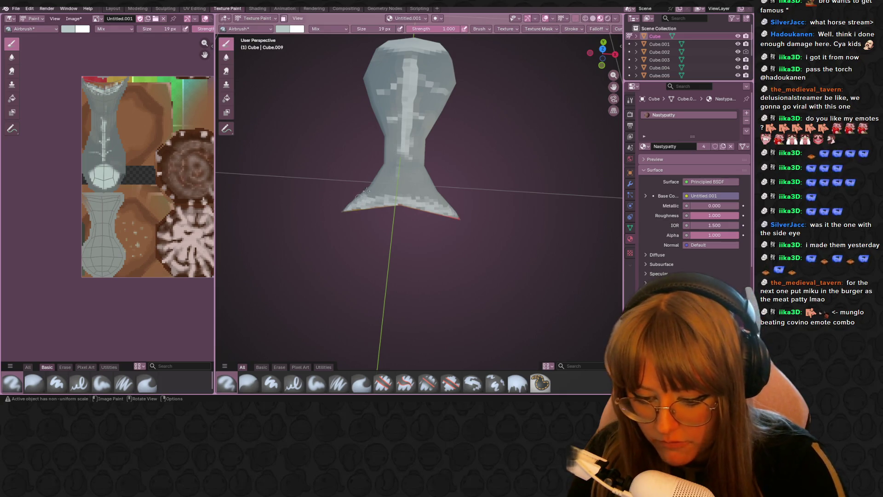
Airbrush light paint onto the tail and orbit around to check the result
middle_click_drag(412, 131, 425, 181)
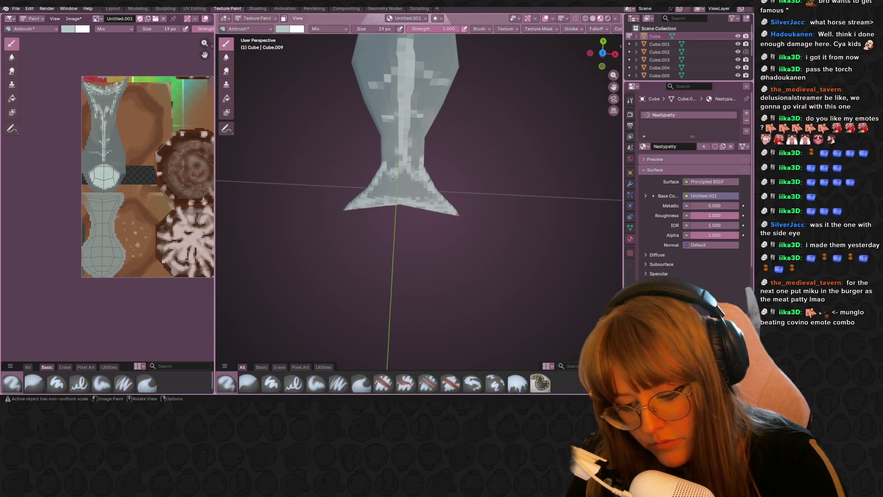
left_click_drag(408, 192, 417, 180)
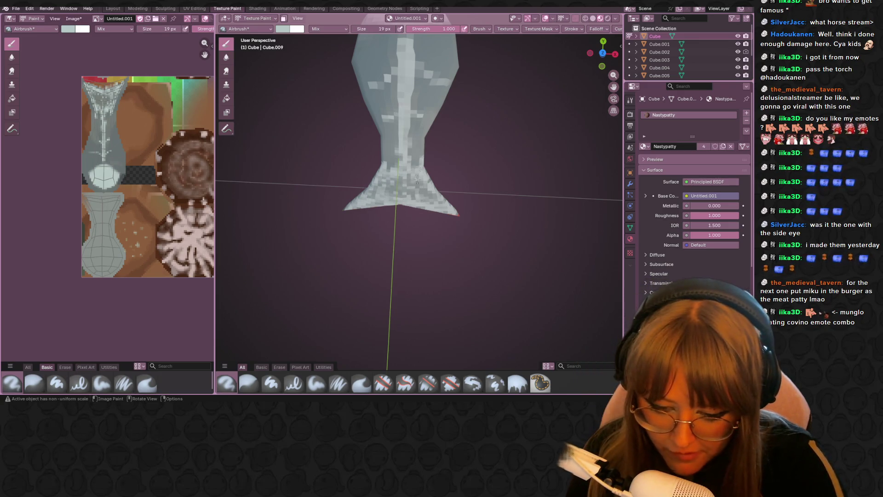
middle_click_drag(432, 220, 482, 184)
middle_click_drag(496, 142, 429, 128)
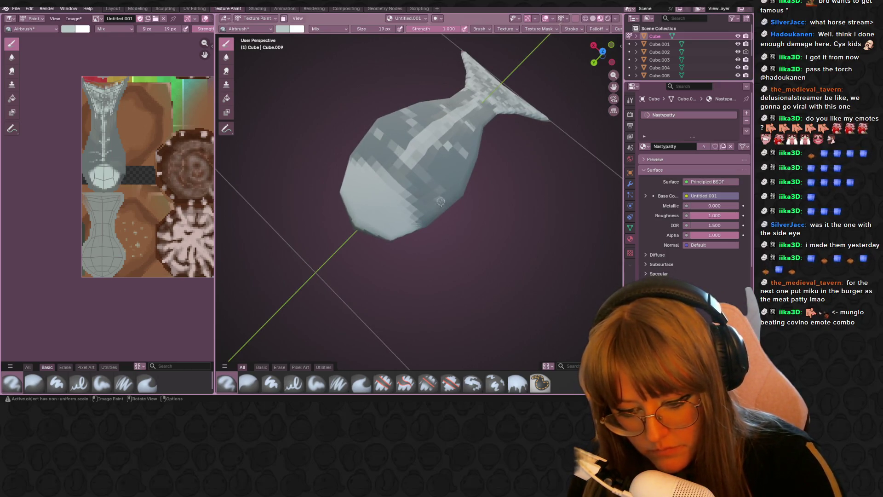
mouse_move(434, 194)
middle_mouse_down()
mouse_move(426, 243)
mouse_move(434, 188)
middle_mouse_up()
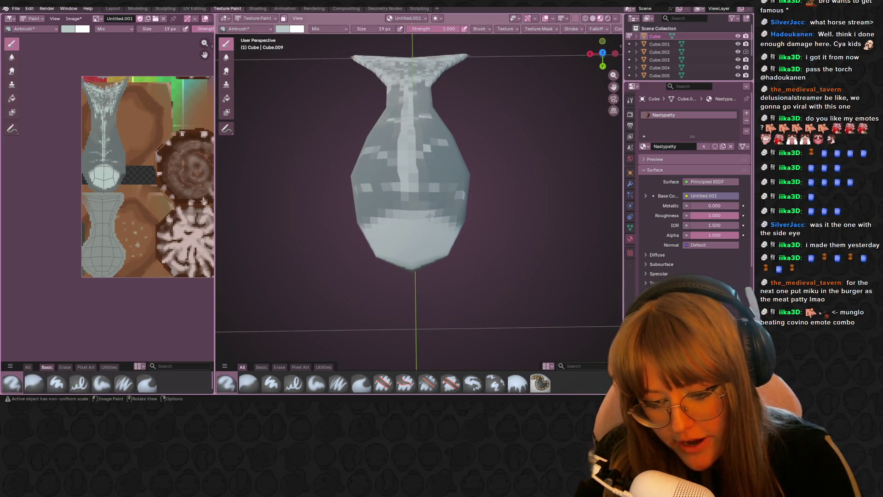
Darken the brush colour and airbrush dark grey dabs on the fish's lower body
left_click(295, 30)
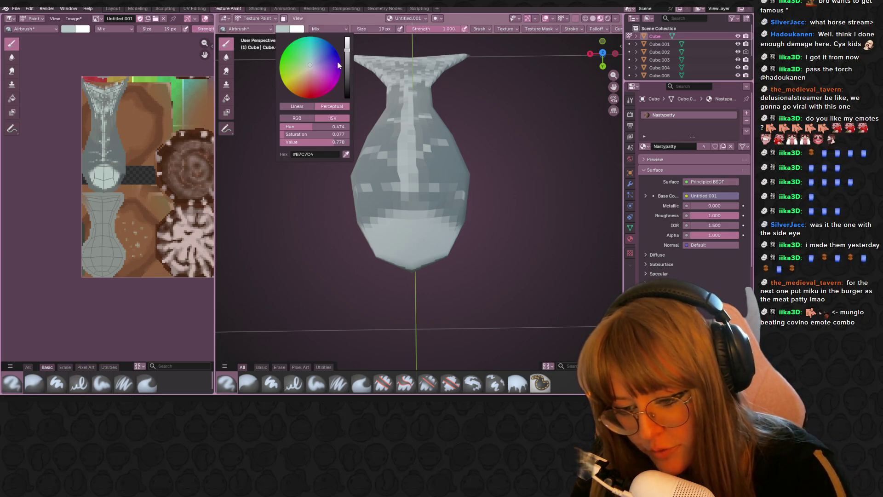
scroll(336, 72, "down", 3)
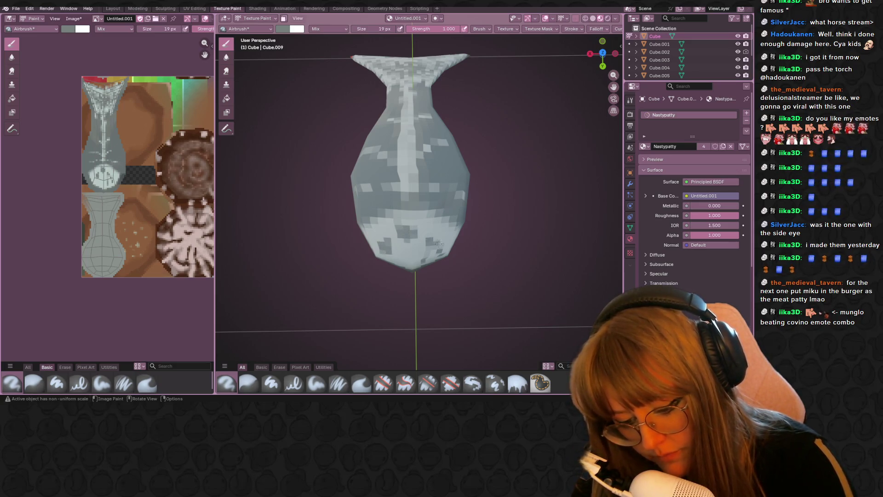
left_click_drag(440, 244, 428, 252)
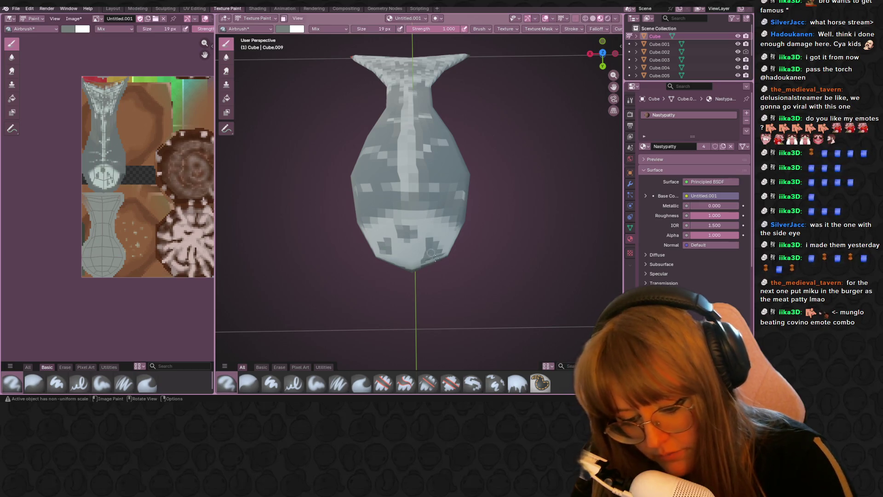
Orbit to a tilted top view and bring the patty up in the UV Editing workspace
mouse_move(433, 255)
middle_mouse_down()
mouse_move(476, 217)
mouse_move(447, 173)
mouse_move(262, 237)
middle_mouse_up()
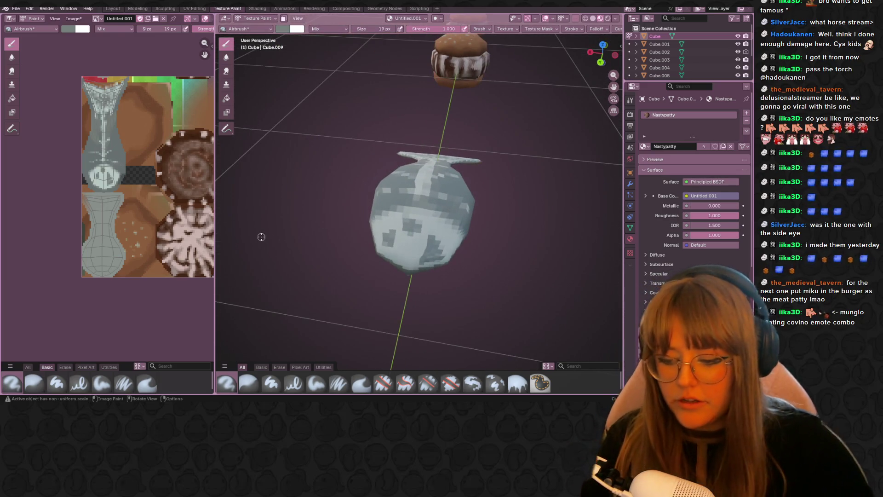
scroll(264, 183, "up", 2)
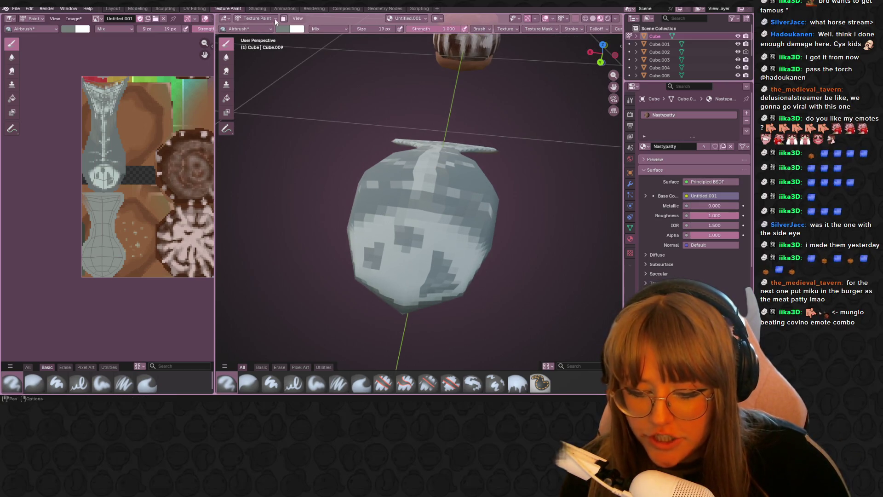
left_click(195, 9)
mouse_move(492, 143)
middle_mouse_down()
mouse_move(535, 86)
mouse_move(493, 131)
middle_mouse_up()
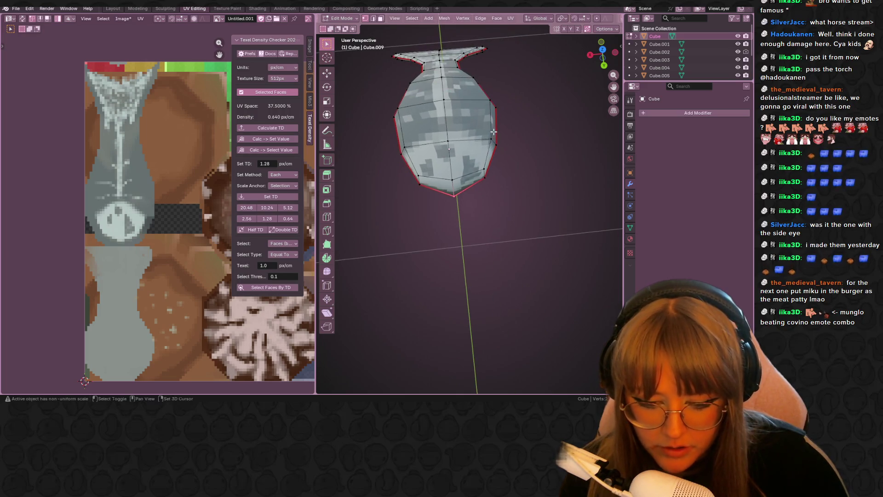
Select the vertex loop across the fish's middle and mark it as a seam
left_click(491, 143)
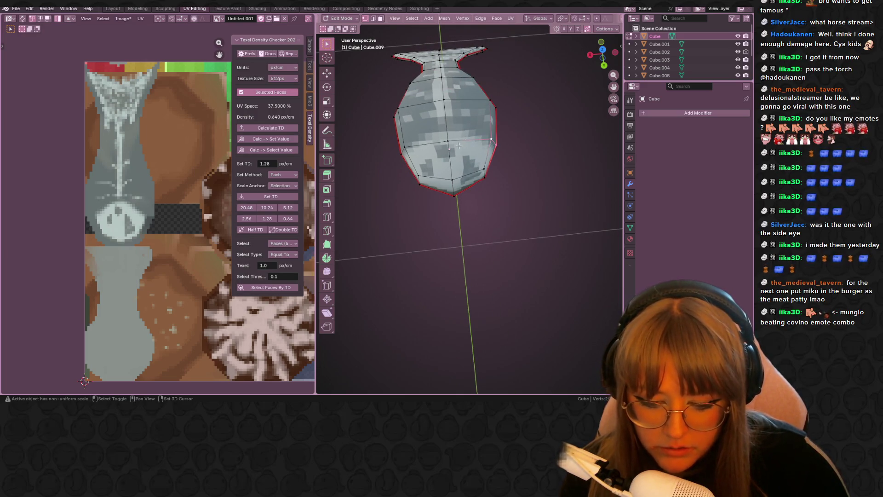
left_click(401, 153, "shift")
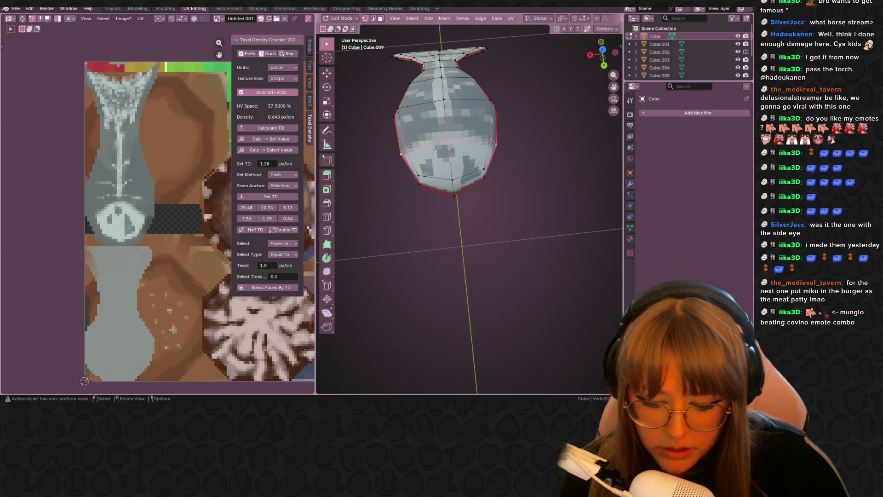
right_click(433, 146)
key("Escape")
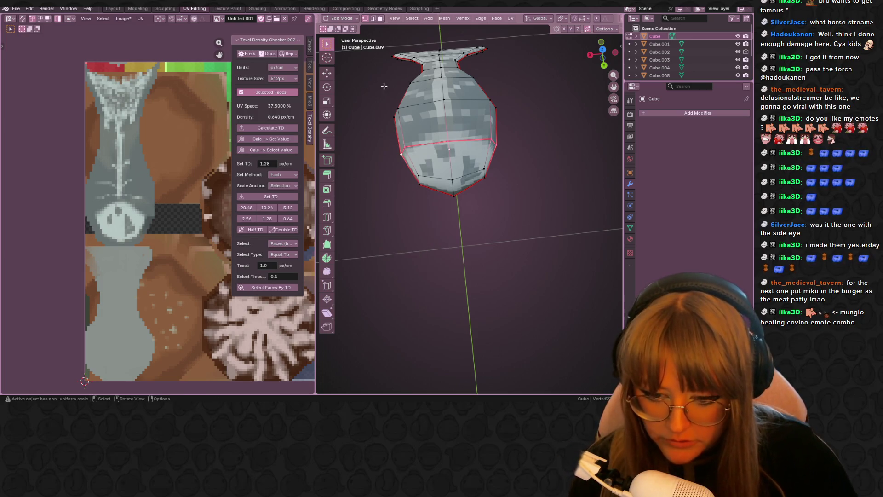
Select the bottom faces below the seam and unwrap them into a new UV island
key("3")
left_click(475, 169)
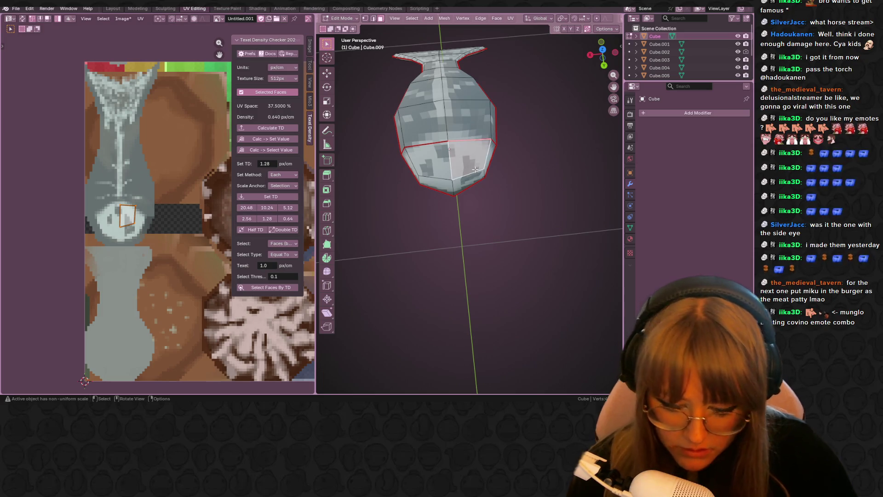
key("ctrl+l")
key("u")
left_click(475, 170)
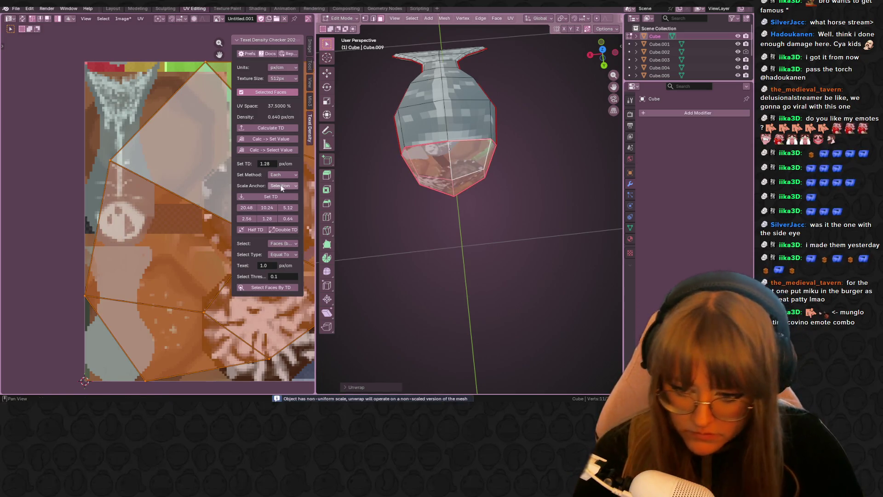
scroll(161, 213, "down", 3)
scroll(170, 260, "up", 2)
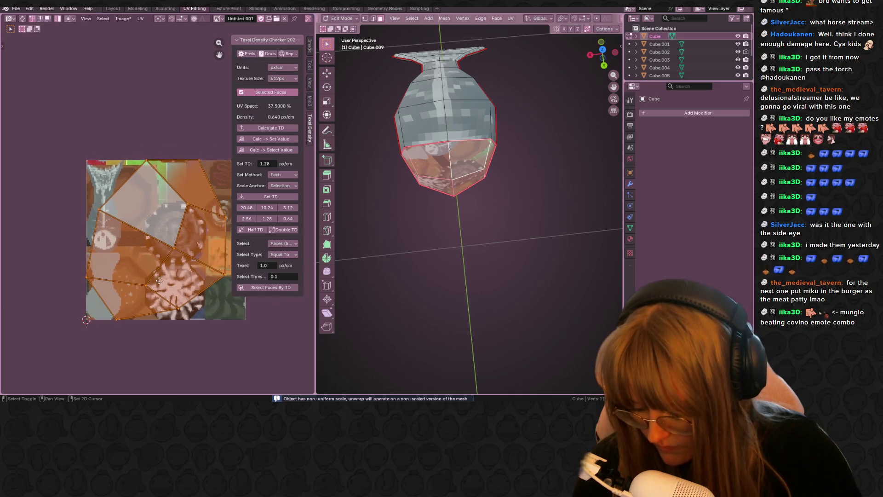
Shrink, move, rotate and rescale the UV island onto the brown and green texture area
key("s")
left_click(162, 250)
left_click_drag(161, 250, 159, 182)
key("r")
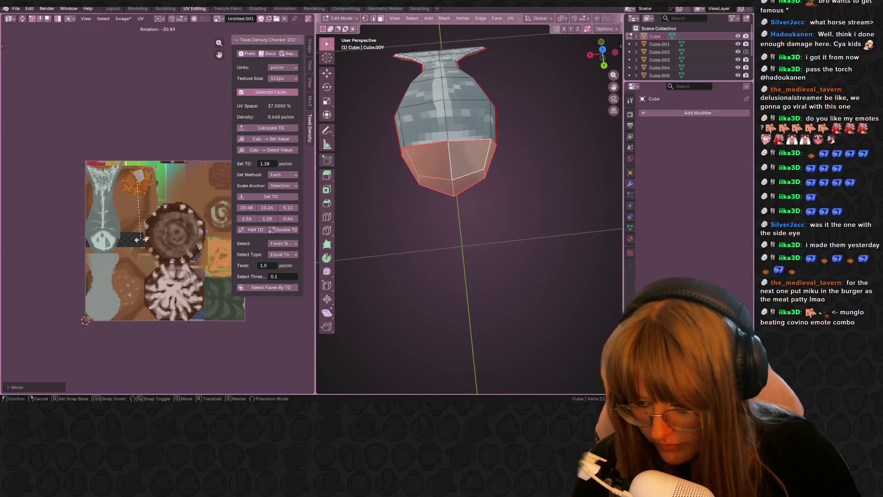
left_click(203, 184)
key("s")
left_click(194, 173)
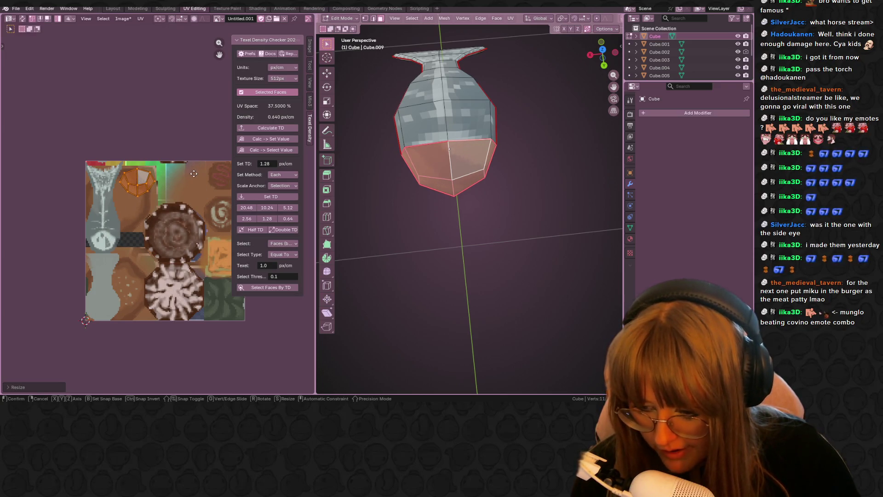
key("g")
left_click(194, 167)
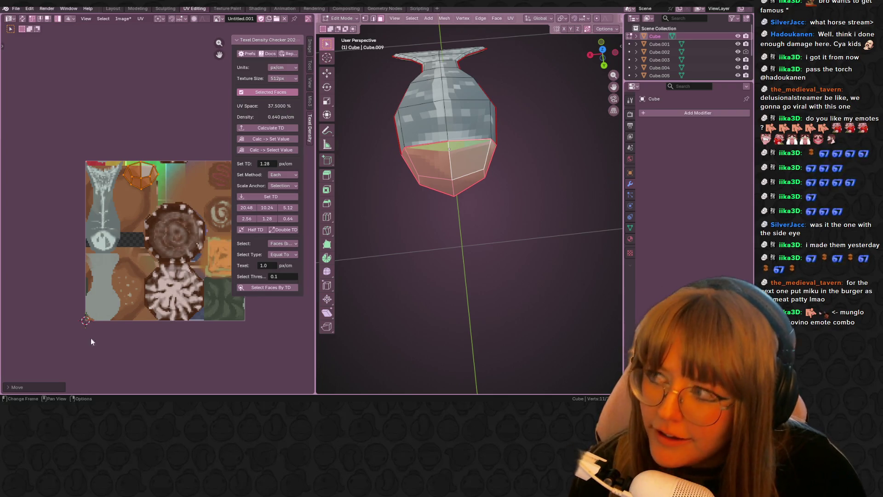
middle_click_drag(471, 182, 478, 174)
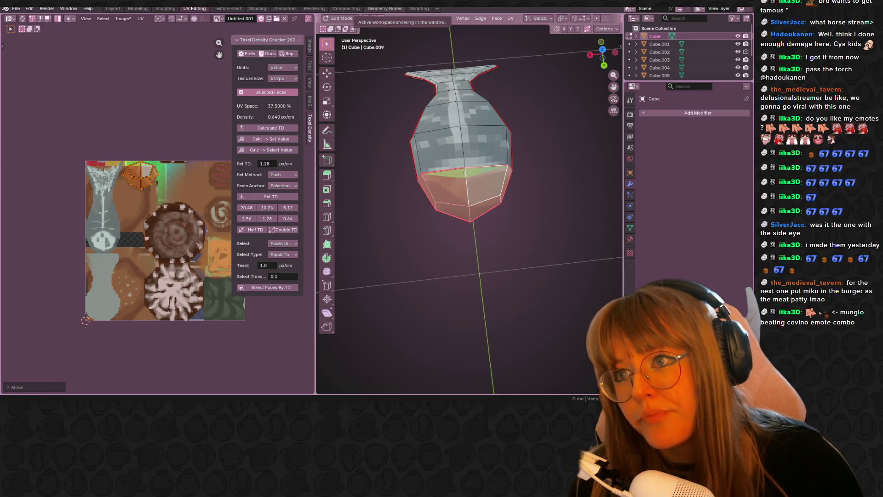
left_click(227, 8)
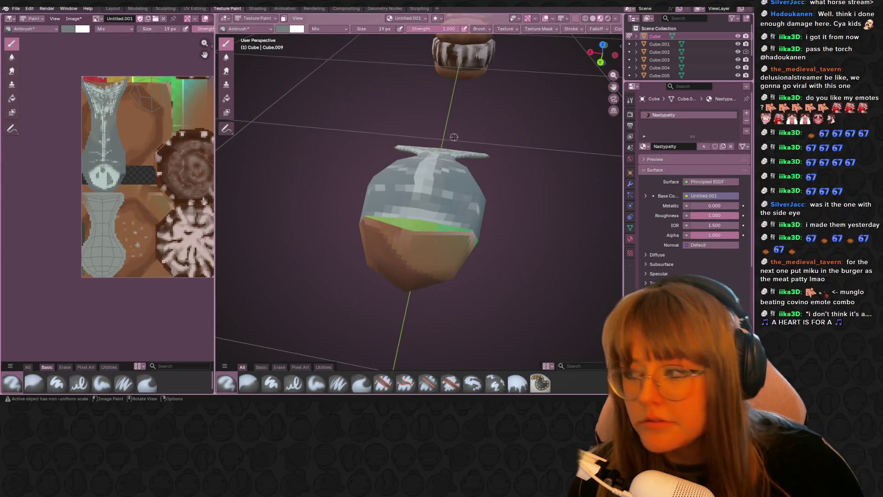
Set the airbrush to 410 px and paint the brown and green lower half grey
mouse_move(454, 137)
middle_mouse_down()
mouse_move(487, 72)
mouse_move(463, 94)
middle_mouse_up()
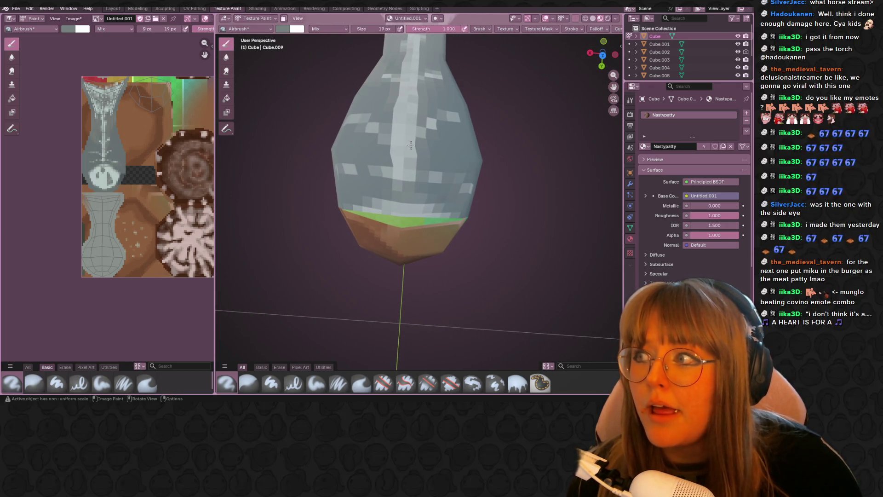
middle_click_drag(405, 186, 394, 151)
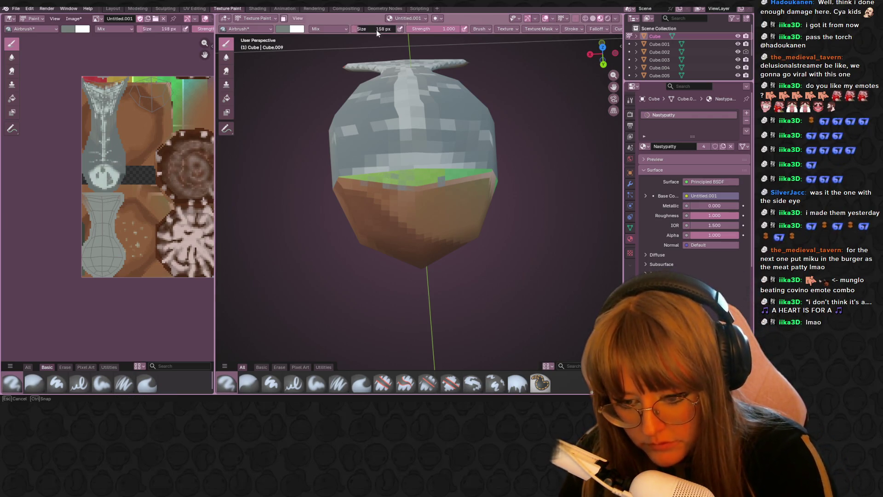
left_click_drag(376, 29, 414, 30)
mouse_move(400, 243)
left_mouse_down()
mouse_move(410, 233)
mouse_move(378, 226)
mouse_move(475, 209)
mouse_move(408, 217)
mouse_move(374, 178)
left_mouse_up()
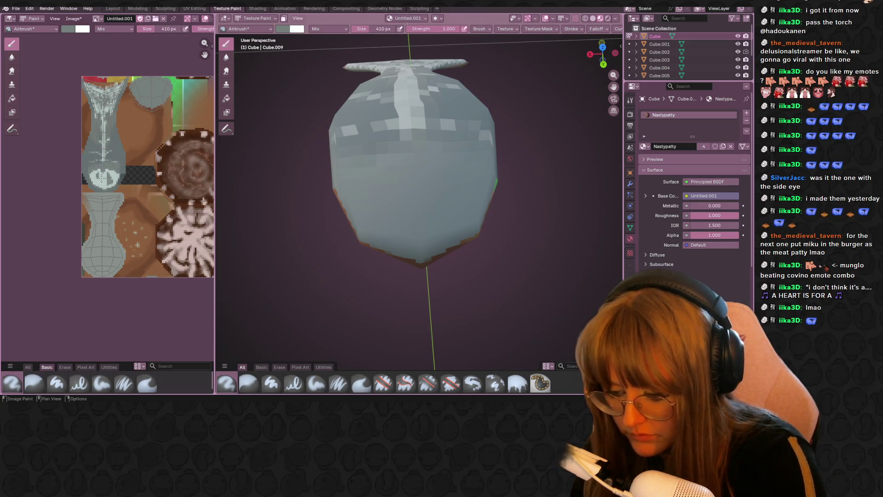
Sample the model's grey, darken it slightly, and paint a smoother middle band at 262 px
key("s")
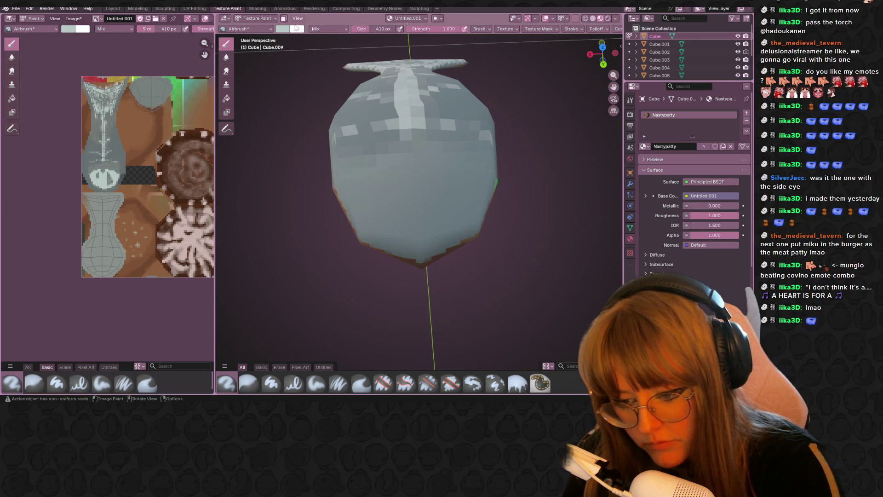
left_click(296, 29)
left_click_drag(348, 50, 348, 57)
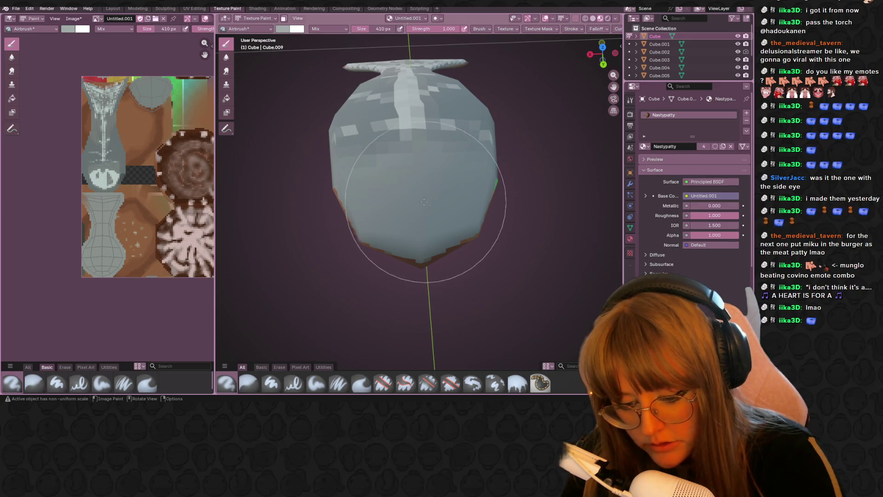
mouse_move(378, 30)
left_mouse_down()
mouse_move(365, 29)
mouse_move(373, 29)
left_mouse_up()
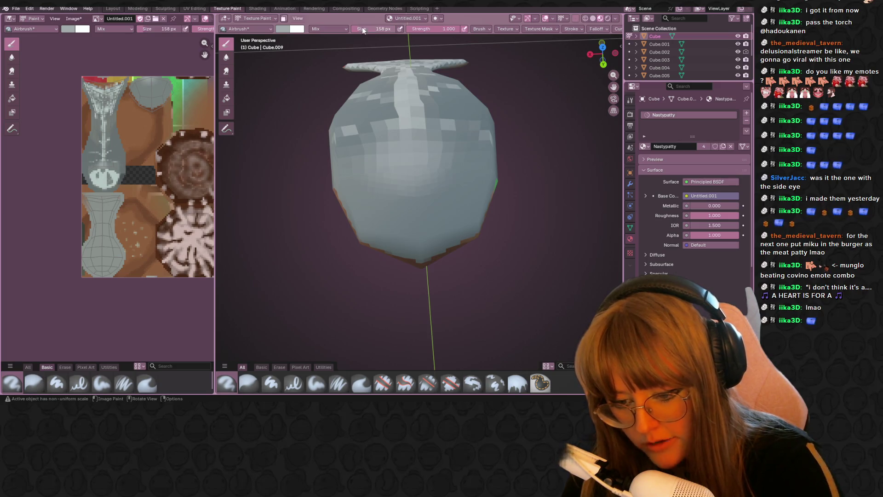
mouse_move(427, 152)
left_mouse_down()
mouse_move(402, 182)
mouse_move(340, 193)
mouse_move(395, 170)
left_mouse_up()
Cover the model's reddish lower edge and lip with light grey paint
mouse_move(486, 152)
middle_mouse_down()
mouse_move(460, 138)
mouse_move(427, 147)
middle_mouse_up()
left_click_drag(385, 220, 449, 256)
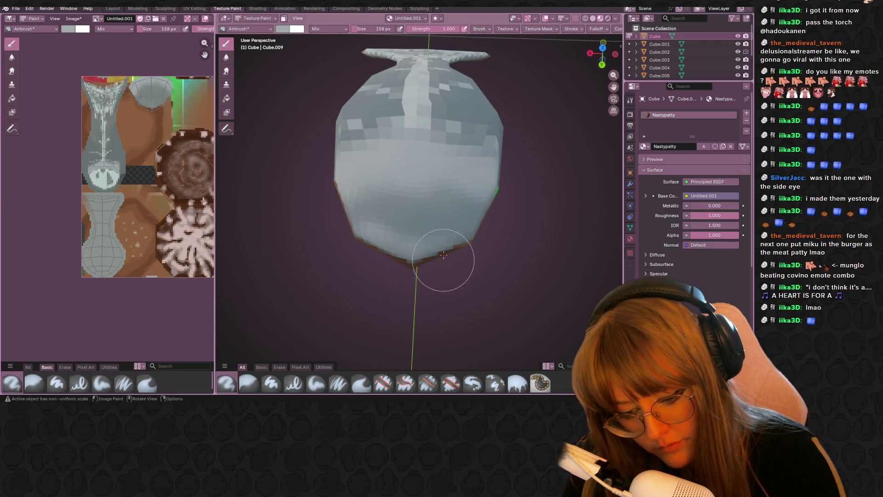
middle_click_drag(449, 256, 411, 187)
mouse_move(372, 246)
left_mouse_down()
mouse_move(414, 255)
mouse_move(390, 251)
mouse_move(476, 242)
mouse_move(349, 243)
mouse_move(345, 236)
mouse_move(469, 233)
mouse_move(441, 193)
left_mouse_up()
mouse_move(441, 193)
middle_mouse_down()
mouse_move(477, 262)
mouse_move(441, 253)
mouse_move(409, 278)
mouse_move(480, 210)
middle_mouse_up()
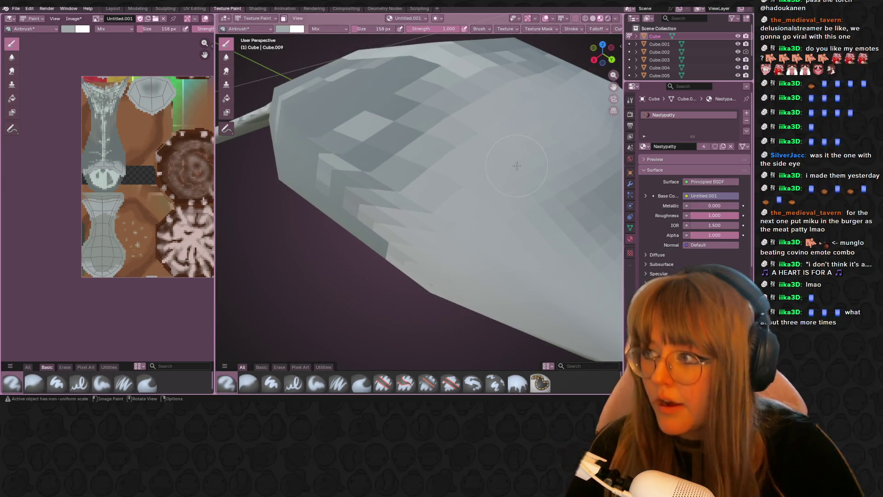
scroll(460, 89, "down", 5)
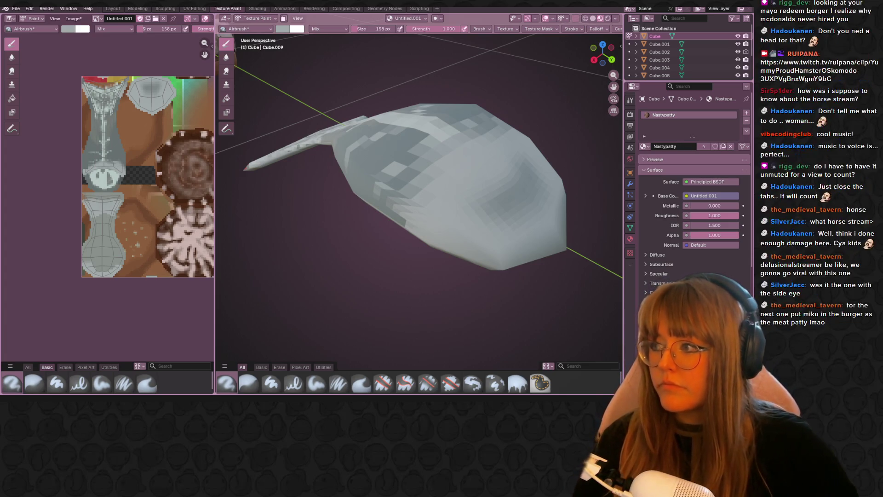
Face the model end-on and airbrush its lower body a lighter, even grey
scroll(487, 176, "down", 4)
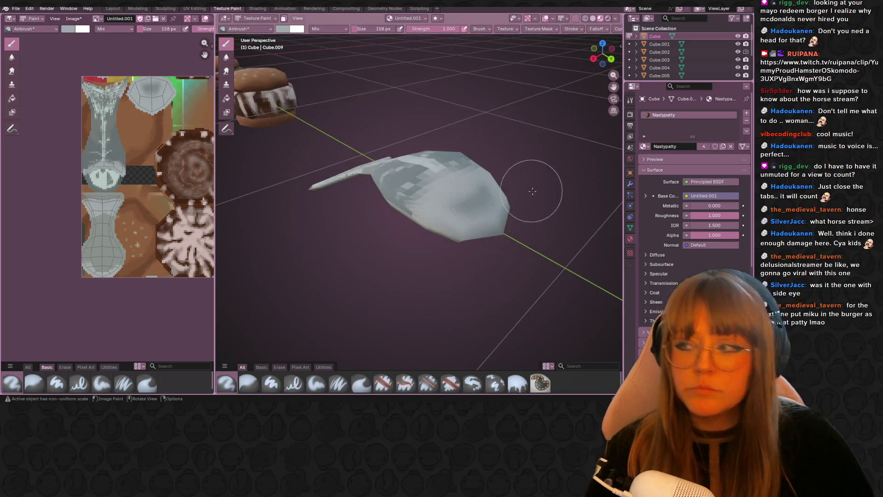
mouse_move(487, 176)
middle_mouse_down()
mouse_move(480, 192)
mouse_move(488, 146)
middle_mouse_up()
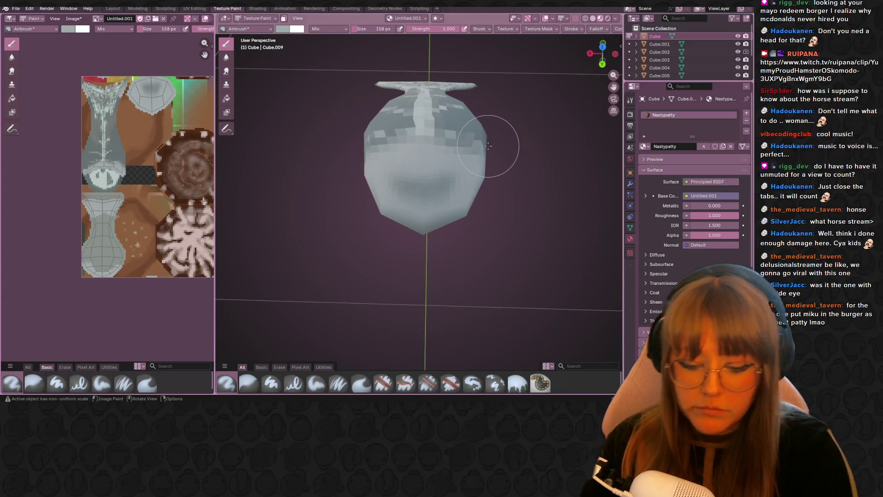
left_click_drag(448, 193, 413, 175)
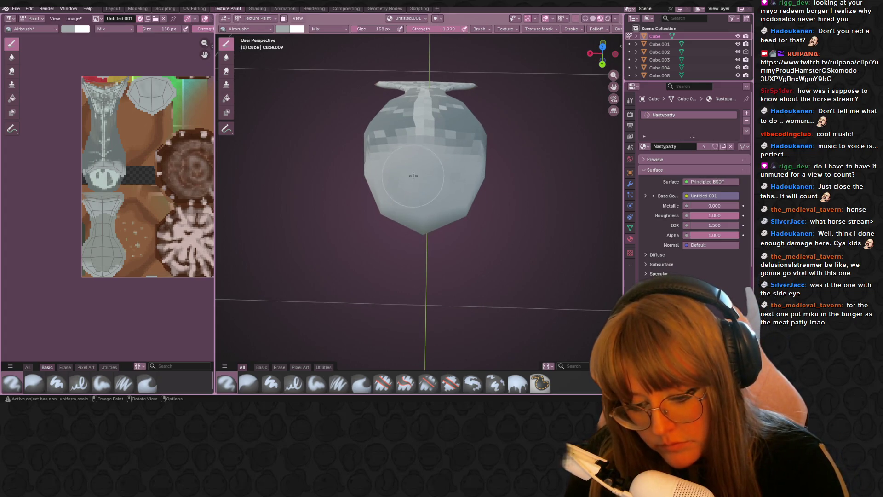
middle_click_drag(416, 179, 417, 171)
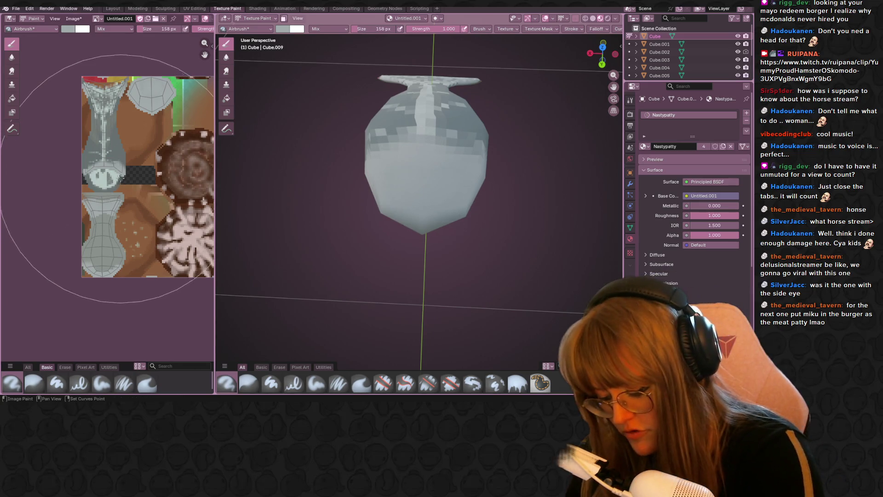
key("s")
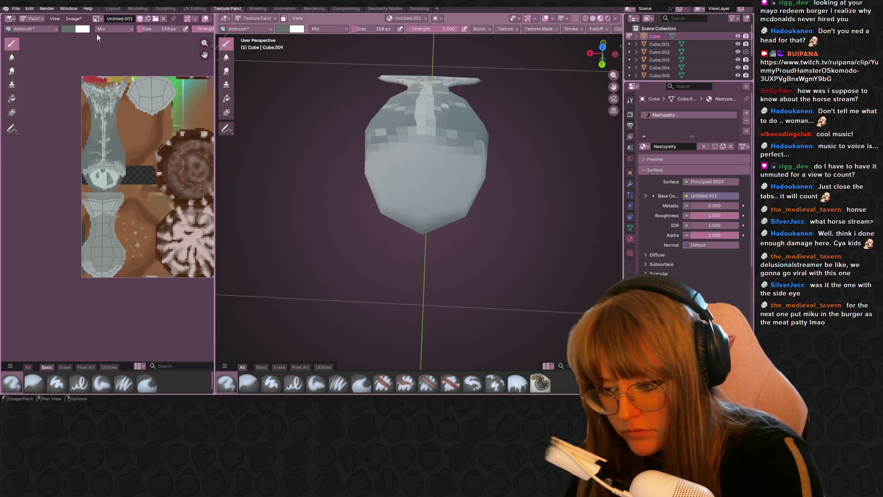
Set a dark grey 89 px brush, dab the patty's lower right, then undo it
left_click(71, 30)
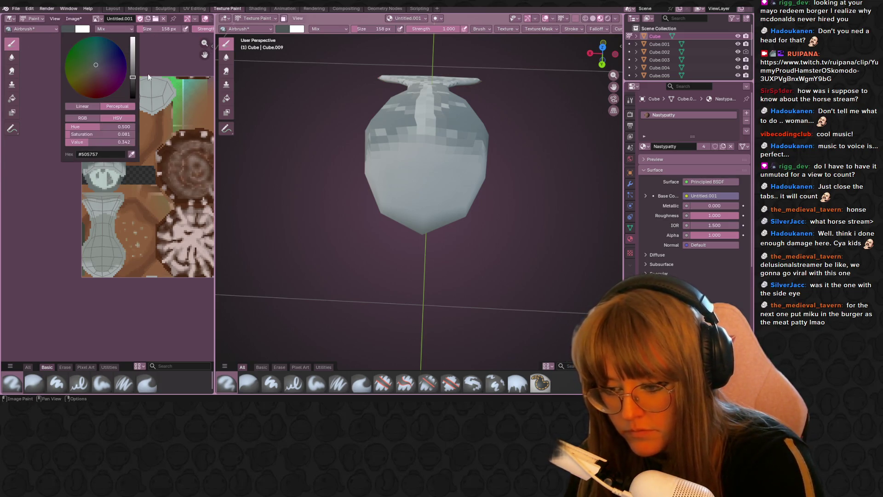
key("f")
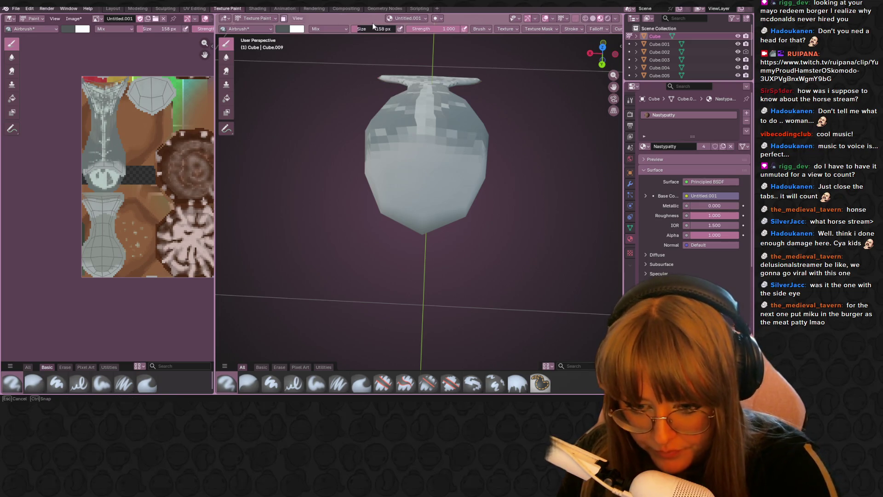
left_click(404, 83)
left_click(445, 213)
mouse_move(445, 212)
left_mouse_down()
mouse_move(444, 202)
mouse_move(451, 227)
mouse_move(442, 187)
mouse_move(459, 183)
left_mouse_up()
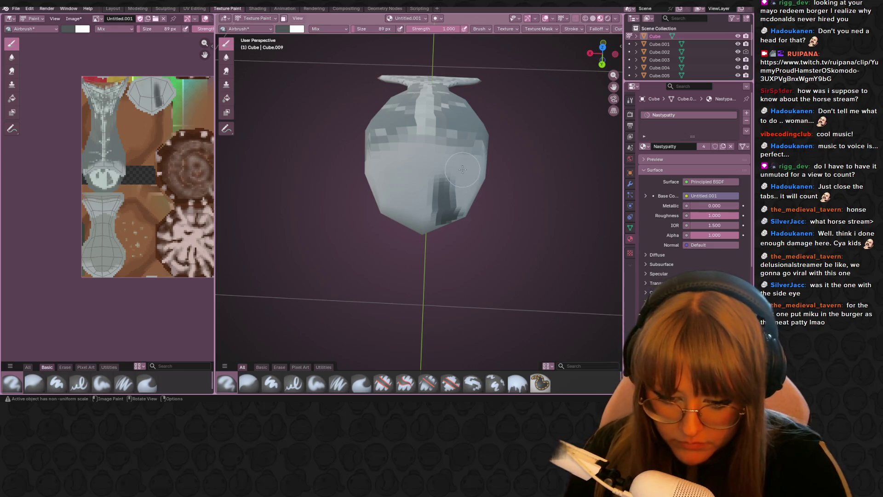
key("ctrl+z")
Paint a small dark eye spot on the patty's left-centre, redoing the oversized first attempt
scroll(461, 147, "up", 3)
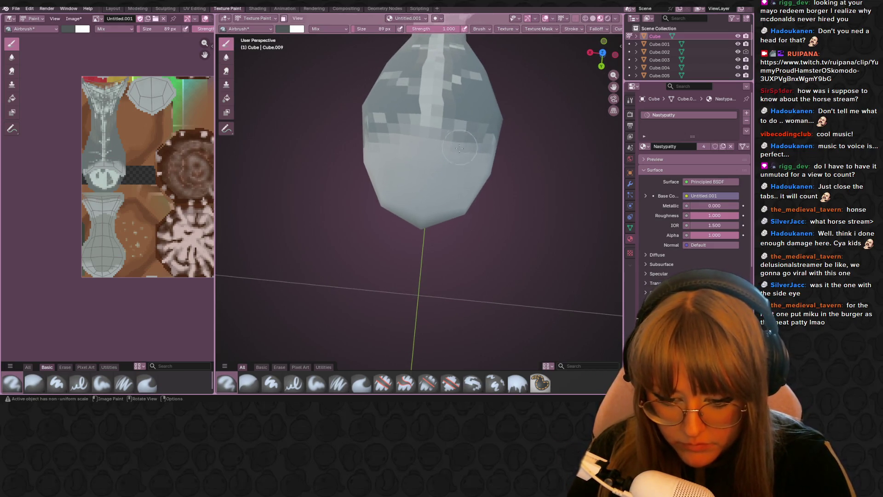
left_click_drag(396, 175, 395, 178)
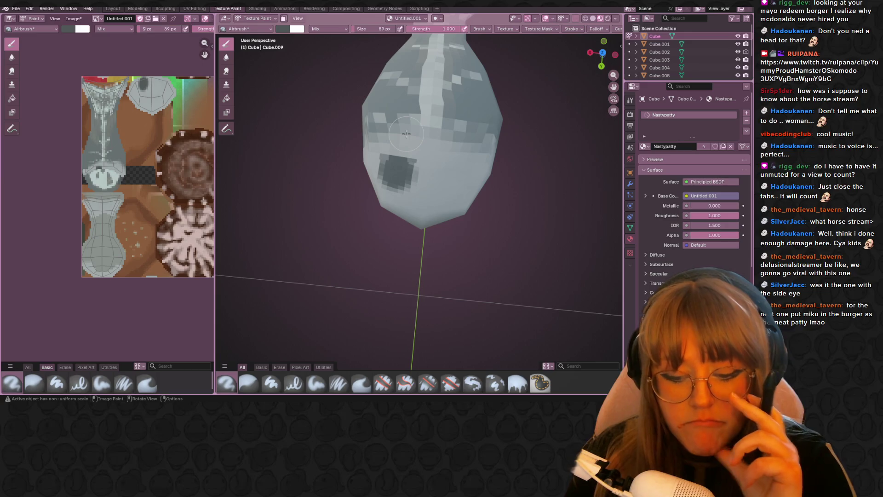
key("ctrl+z")
left_click_drag(396, 186, 395, 178)
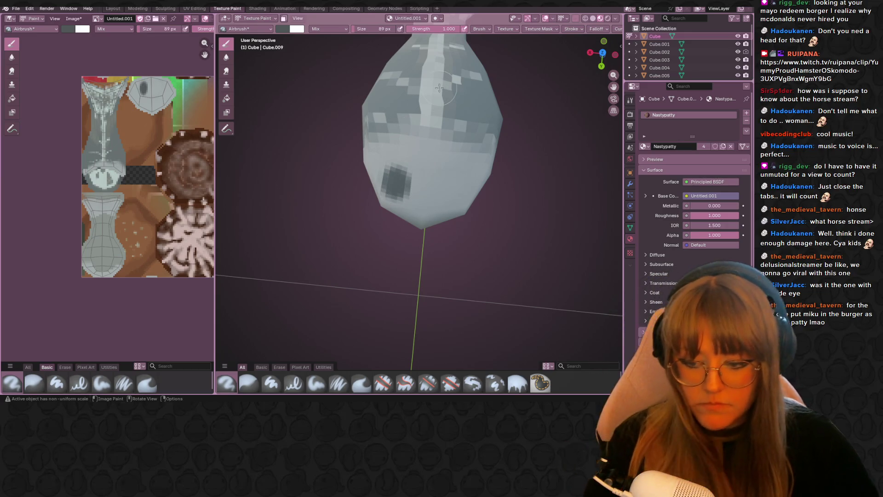
mouse_move(404, 134)
middle_mouse_down()
mouse_move(442, 143)
mouse_move(432, 150)
mouse_move(305, 149)
mouse_move(520, 164)
mouse_move(385, 174)
mouse_move(260, 213)
middle_mouse_up()
scroll(477, 151, "down", 3)
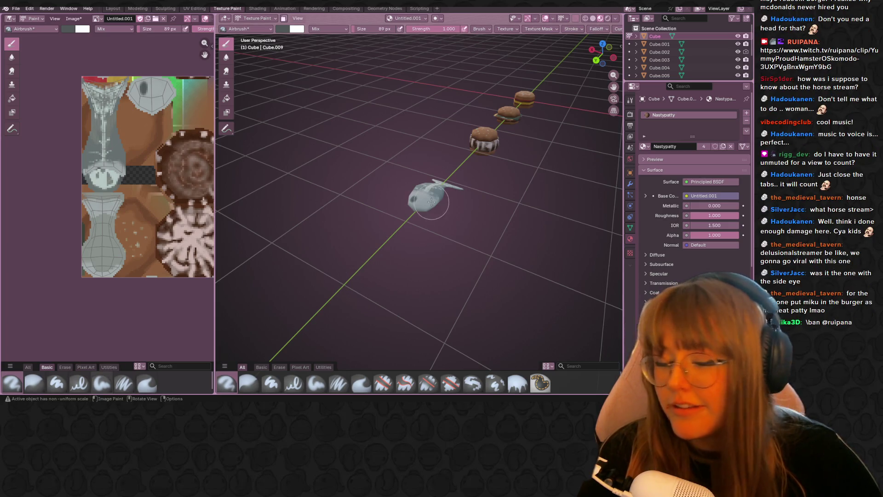
mouse_move(432, 203)
middle_mouse_down()
mouse_move(461, 161)
mouse_move(451, 163)
middle_mouse_up()
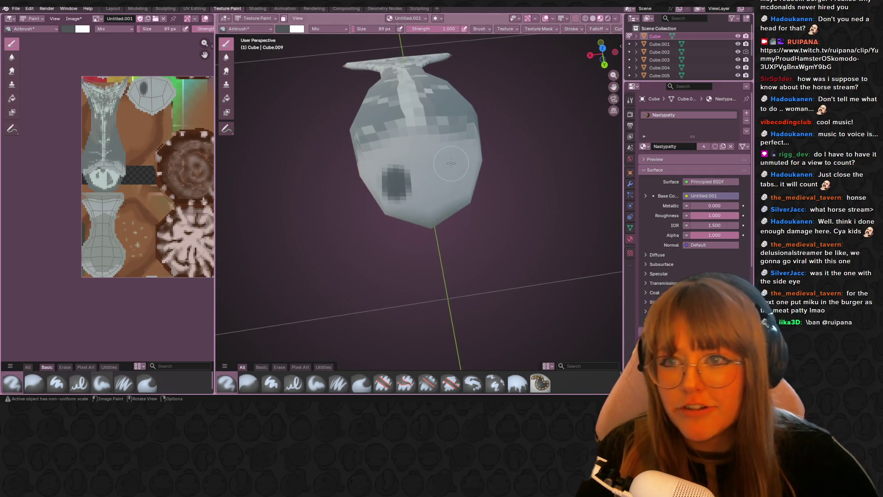
Switch to the Pixel Art brush set, shrink the brush, and paint a second eye patch
left_click(84, 367)
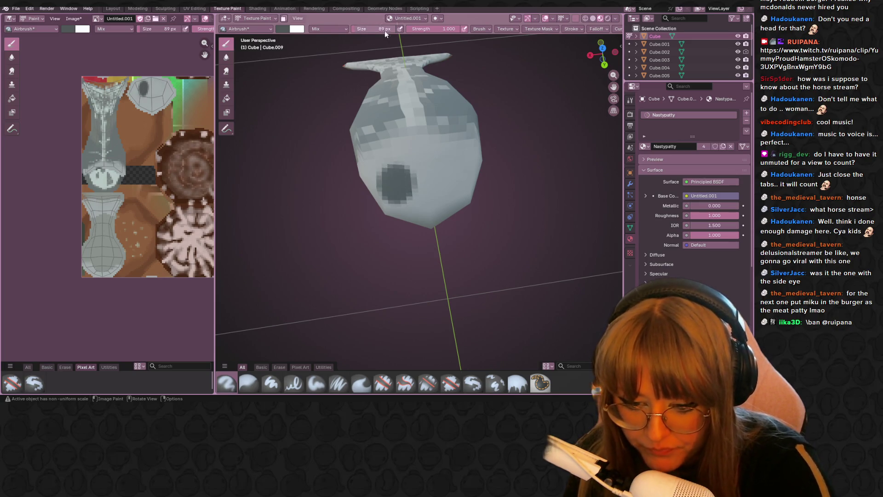
left_click_drag(385, 31, 373, 30)
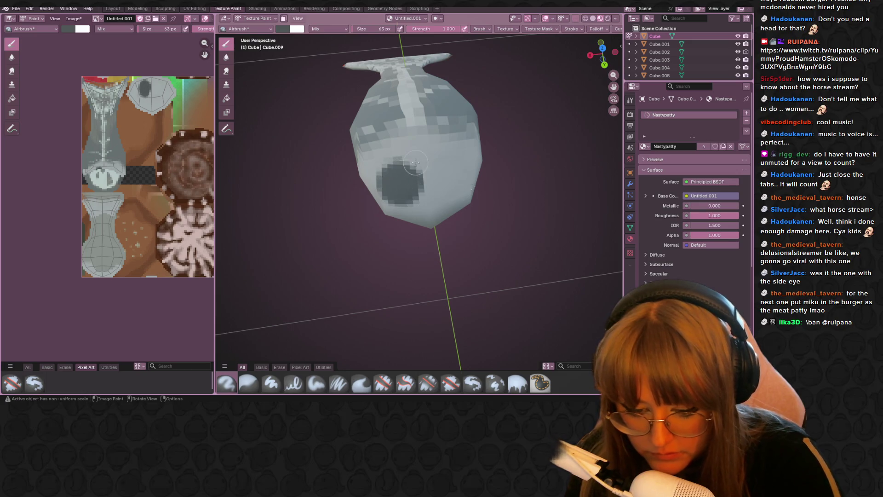
left_click_drag(458, 179, 458, 184)
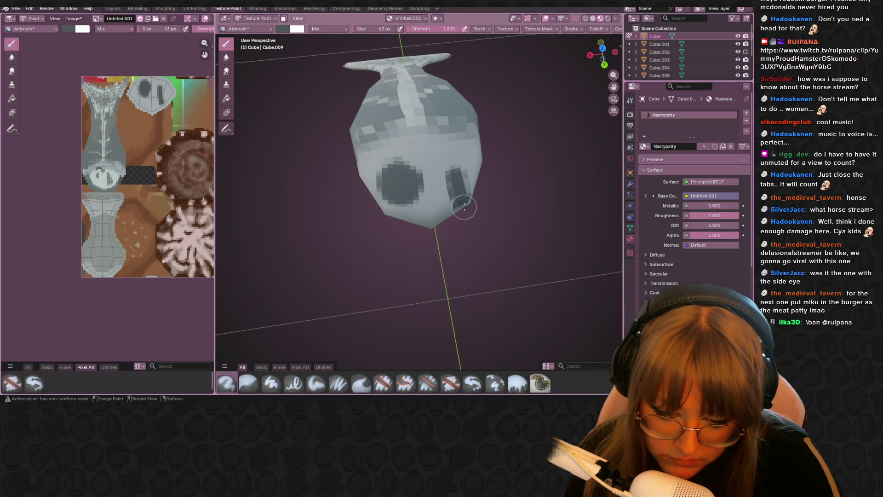
Orbit around the painted patty to inspect it from above, the side and the top
mouse_move(489, 140)
middle_mouse_down()
mouse_move(459, 208)
mouse_move(462, 221)
middle_mouse_up()
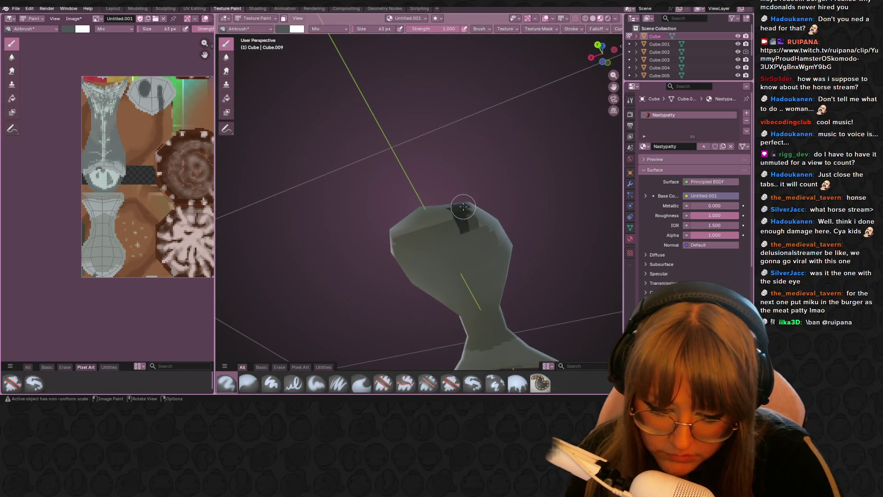
middle_click_drag(476, 164, 462, 227)
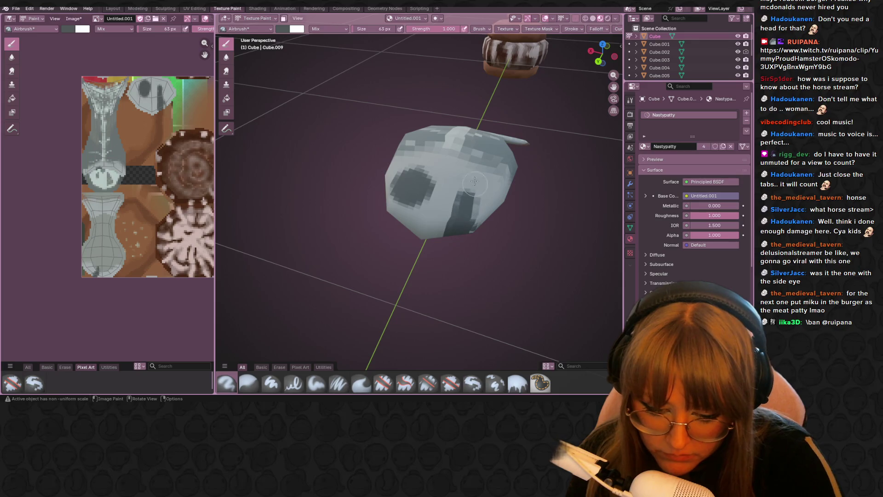
mouse_move(474, 181)
middle_mouse_down()
mouse_move(473, 232)
mouse_move(470, 222)
middle_mouse_up()
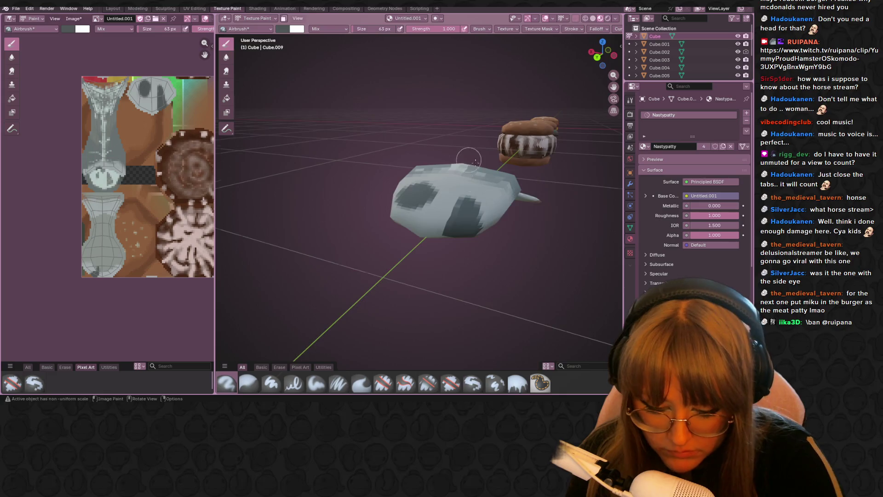
middle_click_drag(475, 161, 461, 160)
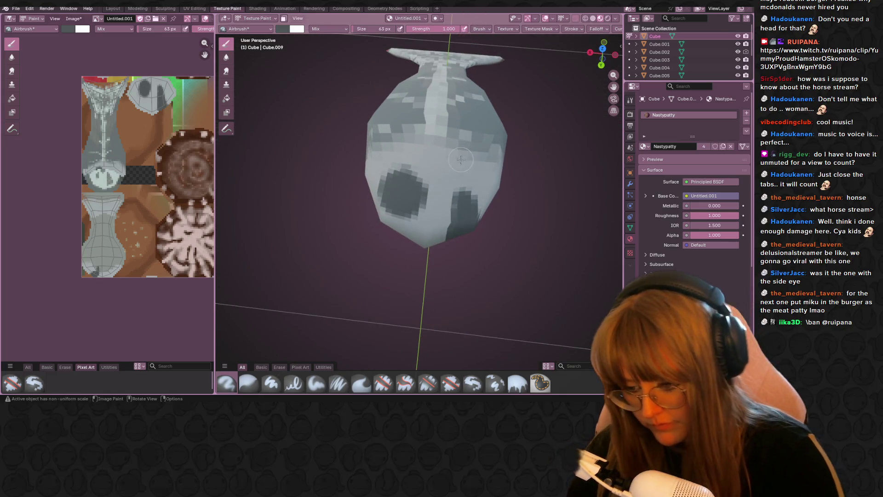
Sample a light pink from the texture and paint it over the dark eye spot
key("s")
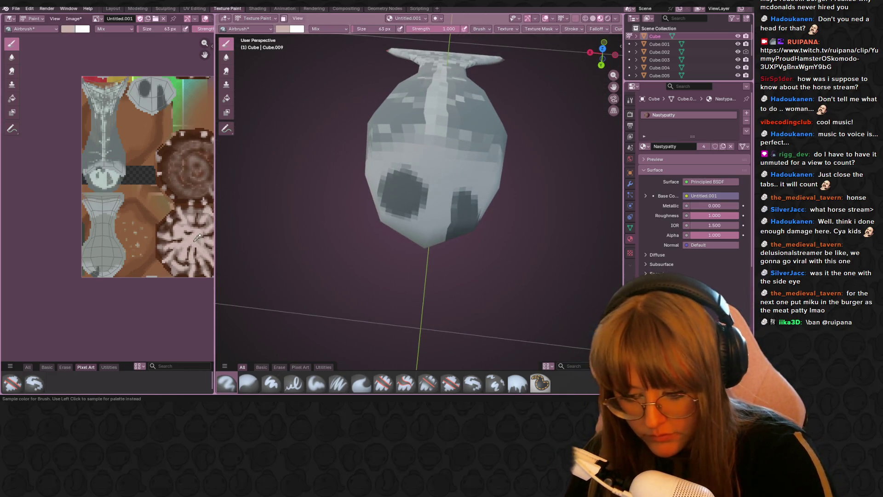
left_click(197, 238)
left_click_drag(398, 195, 398, 197)
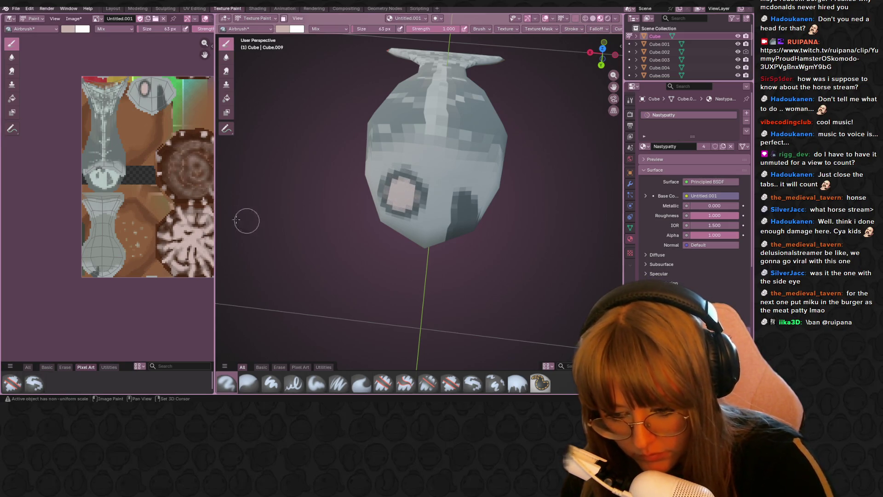
Switch the brush to dark grey and darken the eye's centre and the side patch
key("s")
left_click(246, 217)
left_click(69, 29)
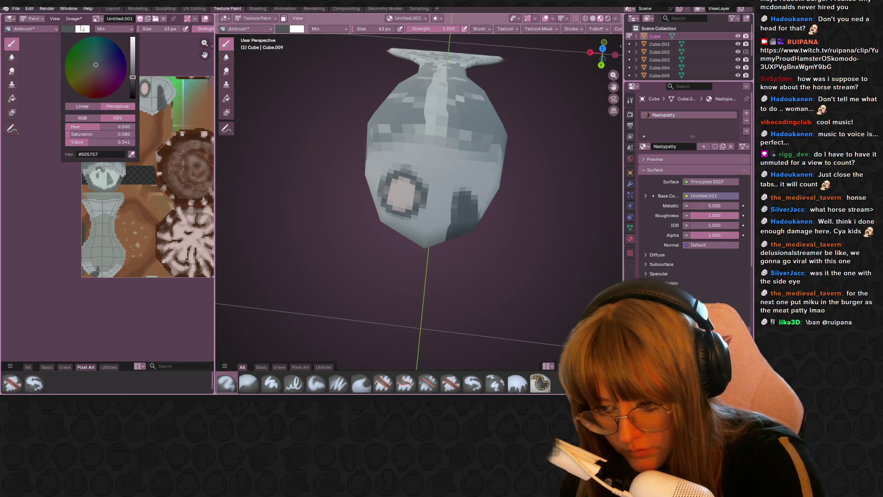
left_click_drag(402, 192, 403, 194)
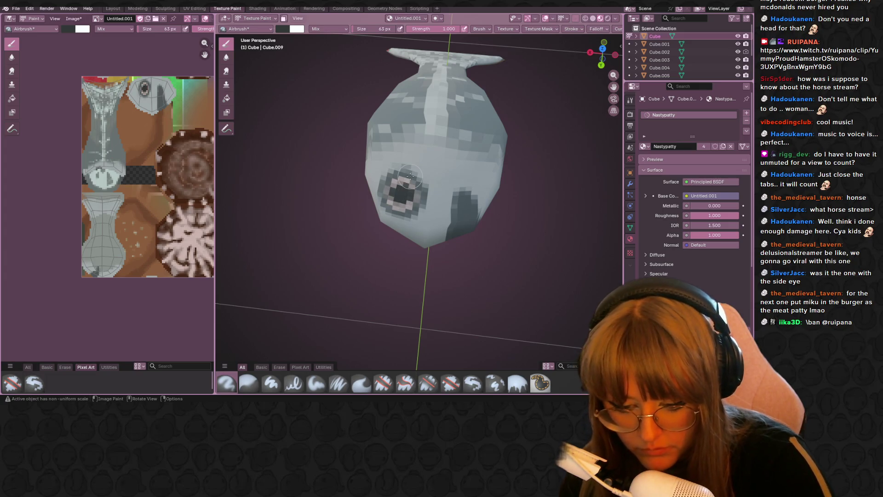
left_click_drag(464, 212, 464, 212)
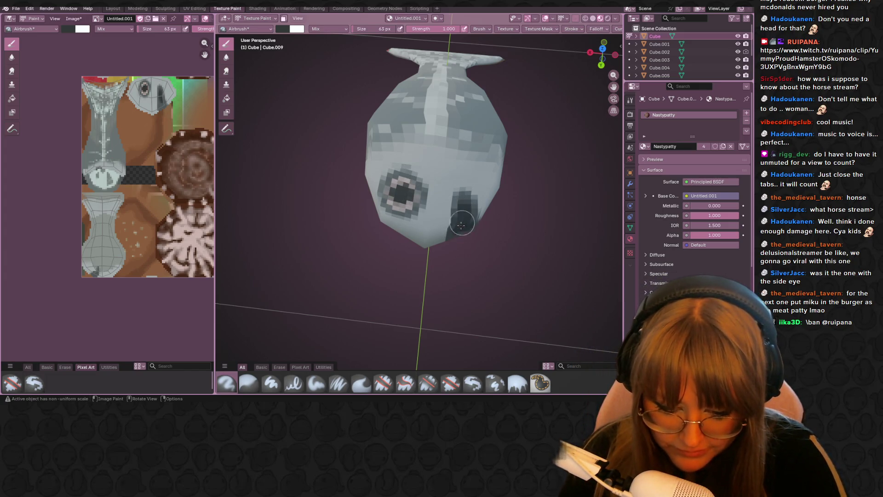
mouse_move(484, 268)
middle_mouse_down()
mouse_move(467, 233)
mouse_move(476, 181)
middle_mouse_up()
Inspect the whole fish from several angles, then return to Layout showing the burger row
scroll(534, 133, "down", 7)
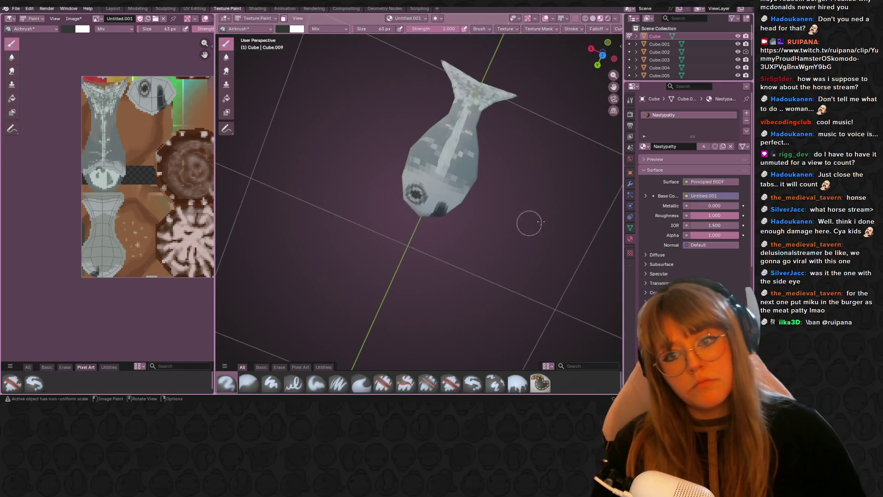
mouse_move(537, 102)
middle_mouse_down()
mouse_move(374, 244)
mouse_move(426, 173)
middle_mouse_up()
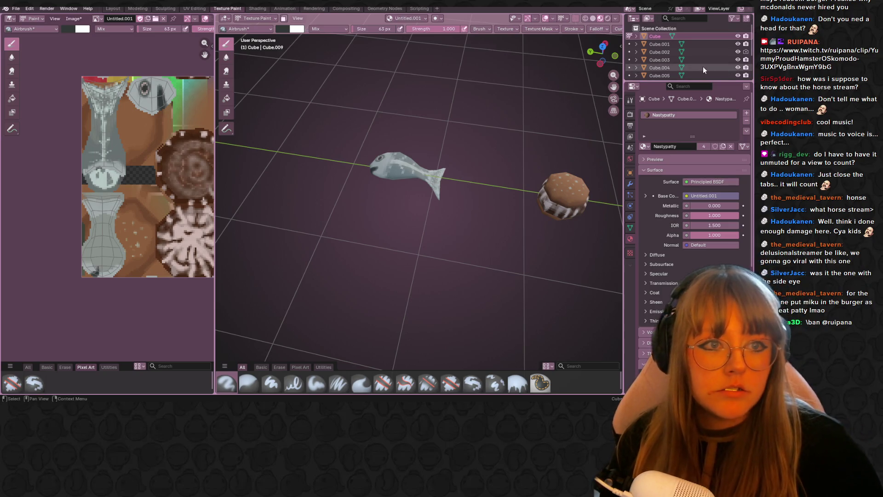
scroll(702, 65, "down", 3)
mouse_move(531, 121)
middle_mouse_down()
mouse_move(545, 108)
mouse_move(510, 148)
middle_mouse_up()
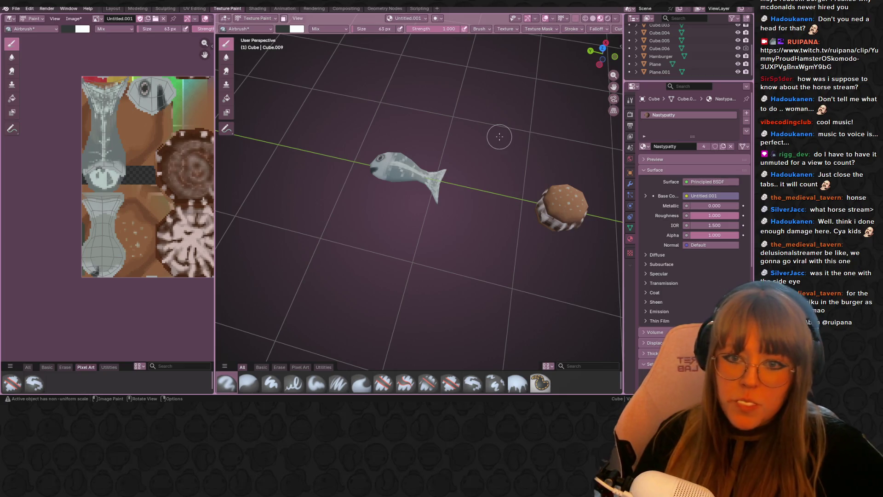
mouse_move(402, 213)
middle_mouse_down()
mouse_move(391, 244)
mouse_move(464, 218)
mouse_move(521, 220)
mouse_move(390, 113)
mouse_move(504, 143)
mouse_move(493, 101)
mouse_move(529, 99)
mouse_move(451, 93)
middle_mouse_up()
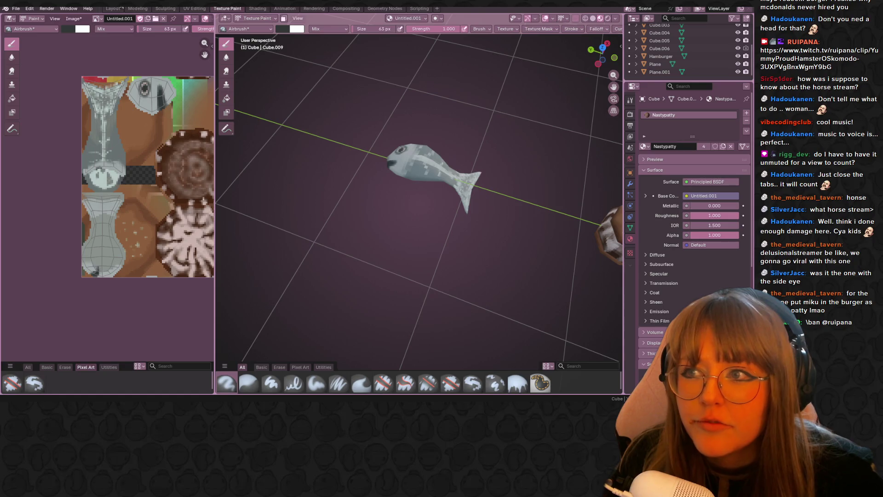
left_click(112, 8)
left_click_drag(612, 82, 418, 118)
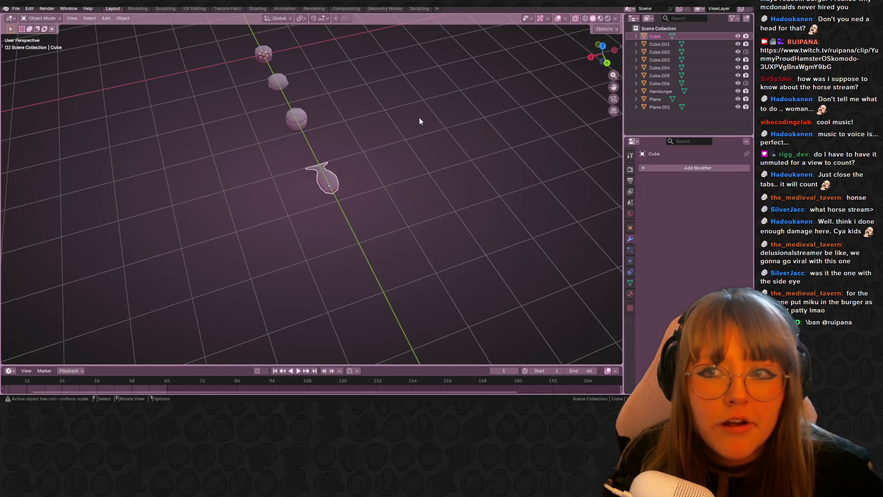
Select the neighbouring burger's top and bottom buns and frame them beside the fish in side view
mouse_move(508, 111)
middle_mouse_down()
mouse_move(449, 180)
mouse_move(362, 242)
mouse_move(407, 176)
middle_mouse_up()
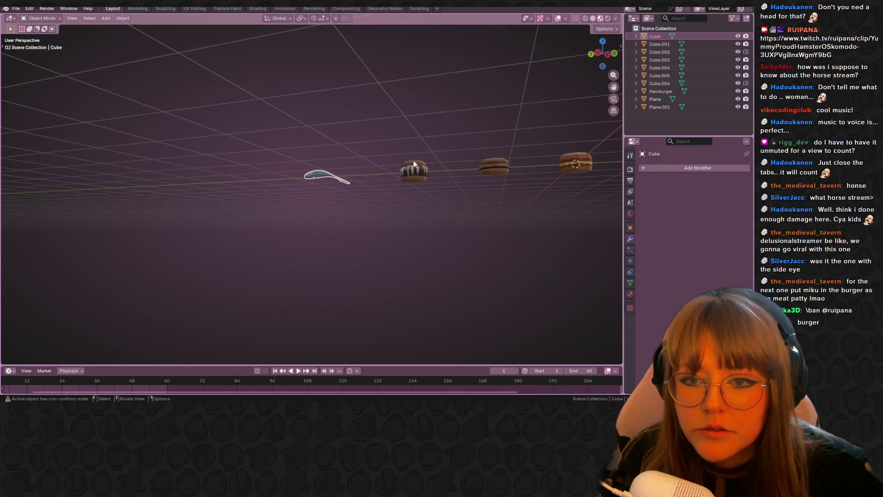
left_click(413, 161)
left_click(415, 175, "shift")
left_click(406, 177)
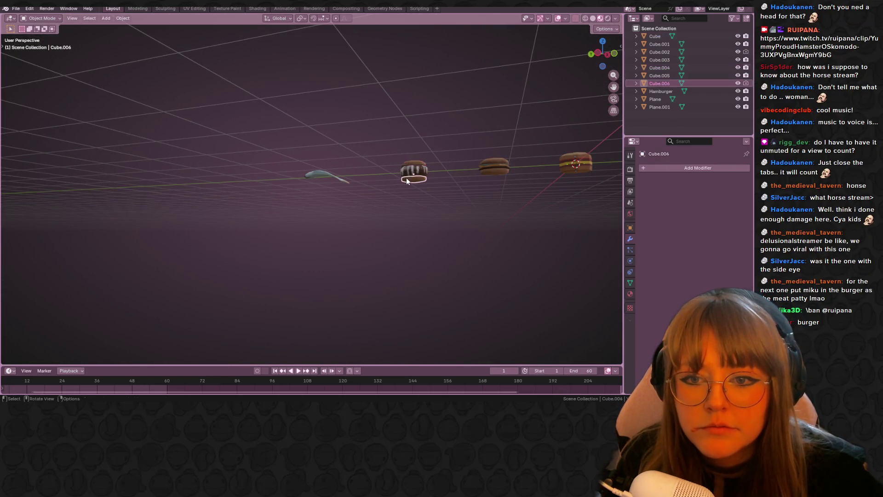
left_click(413, 164, "shift")
left_click(598, 54)
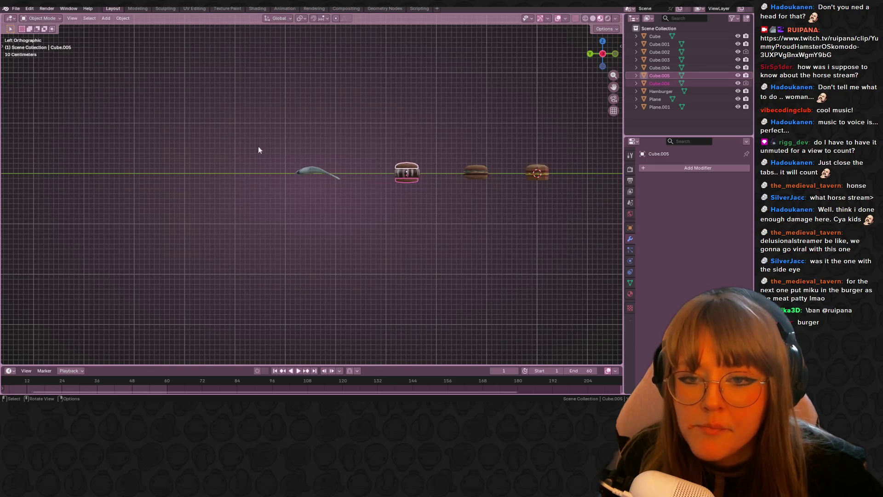
scroll(257, 145, "up", 6)
middle_click_drag(393, 106, 340, 159, "shift")
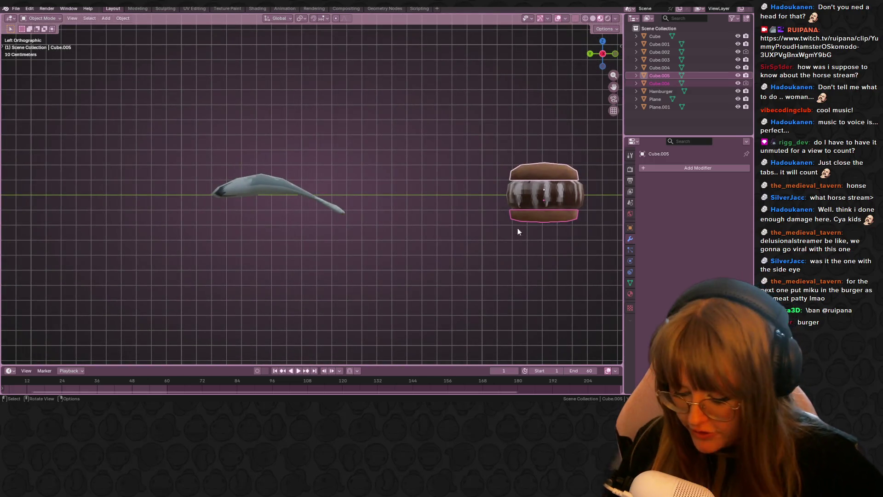
Duplicate the buns around the fish and lower the copied top bun about 0.086 m onto it
key("shift+d")
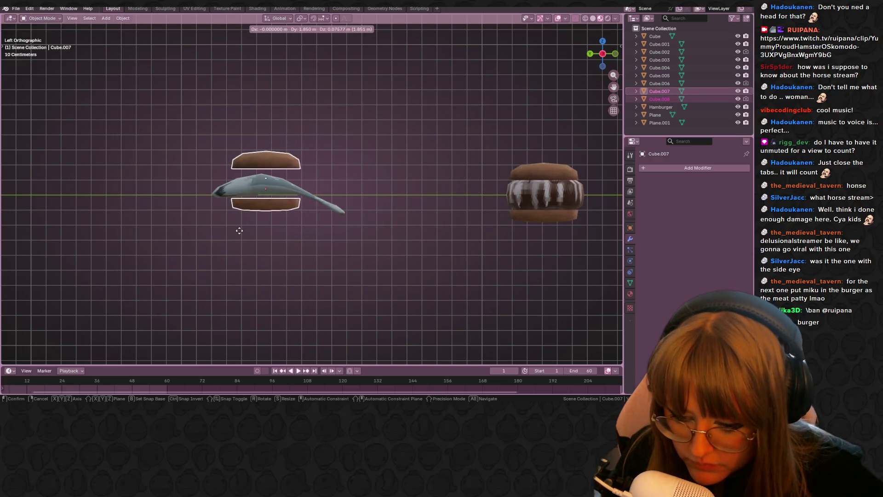
left_click(236, 228)
left_click(266, 160)
key("g")
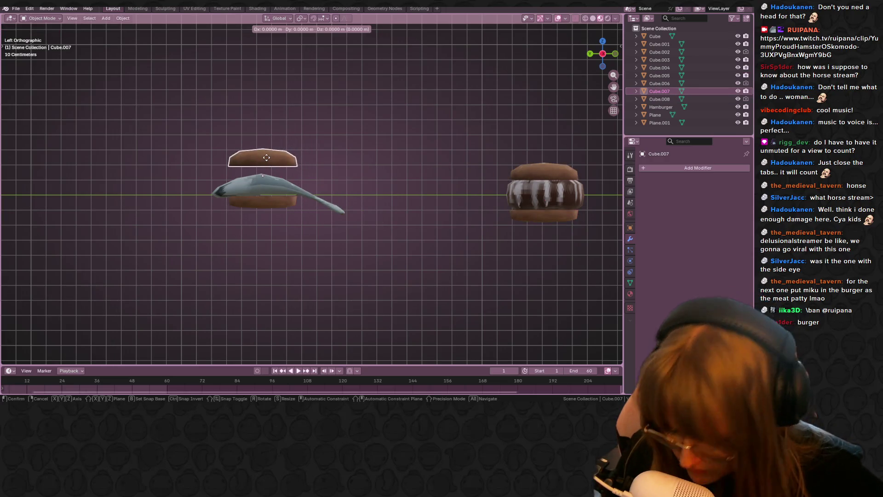
key("z")
left_click(279, 169)
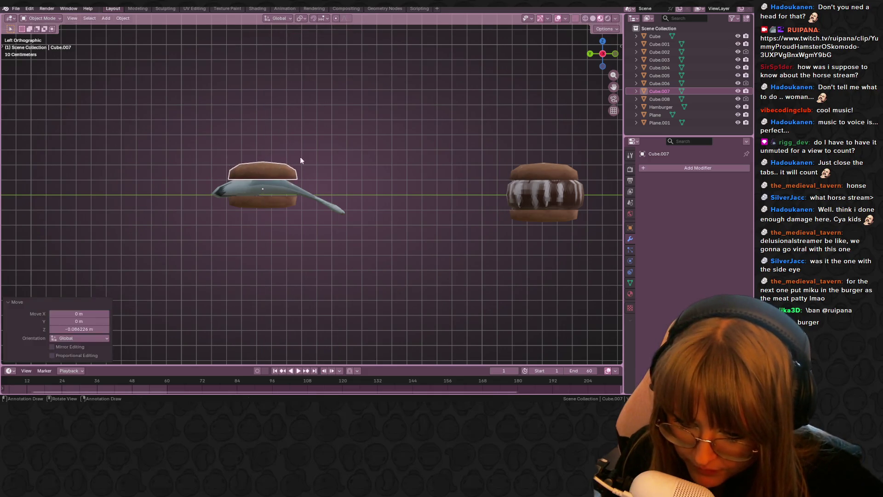
left_click(339, 144)
middle_click_drag(366, 130, 392, 165)
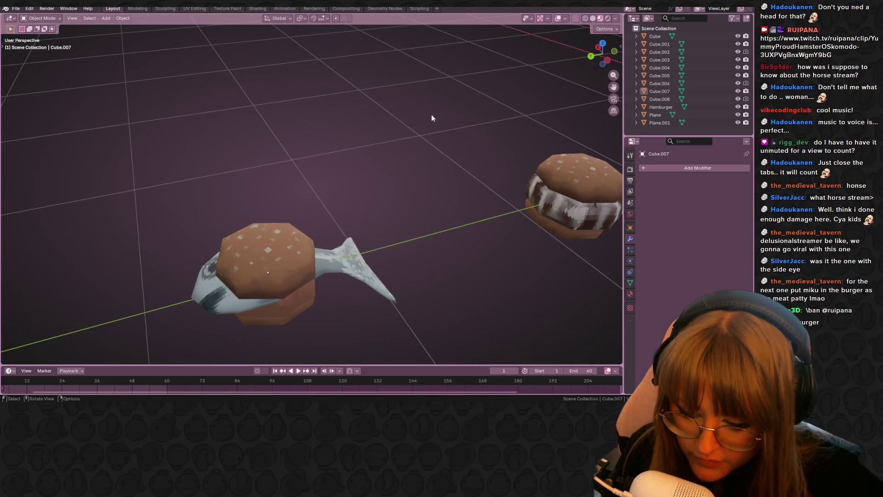
mouse_move(432, 116)
middle_mouse_down()
mouse_move(374, 136)
mouse_move(443, 135)
mouse_move(344, 129)
mouse_move(349, 151)
mouse_move(389, 137)
mouse_move(137, 69)
mouse_move(26, 95)
mouse_move(567, 77)
mouse_move(459, 81)
mouse_move(462, 150)
mouse_move(519, 182)
mouse_move(484, 150)
middle_mouse_up()
scroll(483, 151, "down", 2)
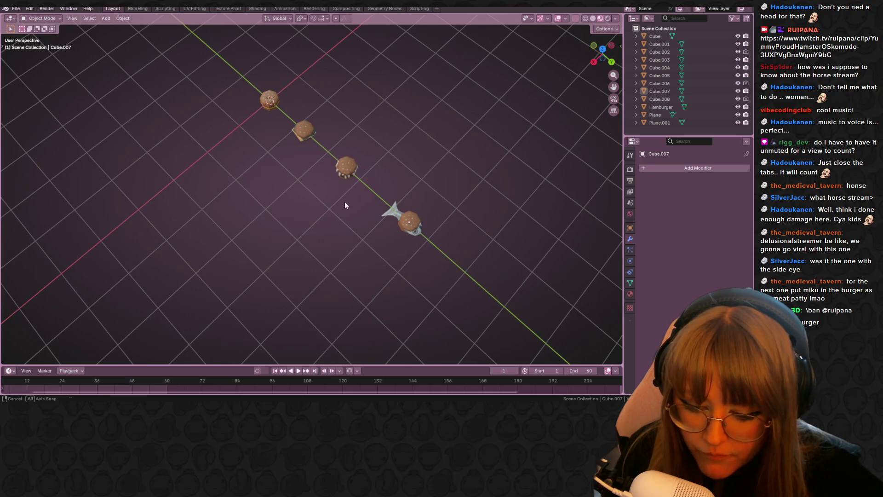
mouse_move(344, 201)
middle_mouse_down()
mouse_move(338, 148)
mouse_move(450, 190)
mouse_move(424, 241)
mouse_move(341, 197)
mouse_move(225, 188)
mouse_move(119, 197)
mouse_move(35, 173)
mouse_move(440, 157)
mouse_move(320, 206)
mouse_move(189, 214)
mouse_move(246, 252)
mouse_move(305, 211)
mouse_move(431, 288)
mouse_move(443, 227)
mouse_move(111, 258)
mouse_move(19, 274)
mouse_move(10, 292)
mouse_move(526, 262)
mouse_move(339, 306)
middle_mouse_up()
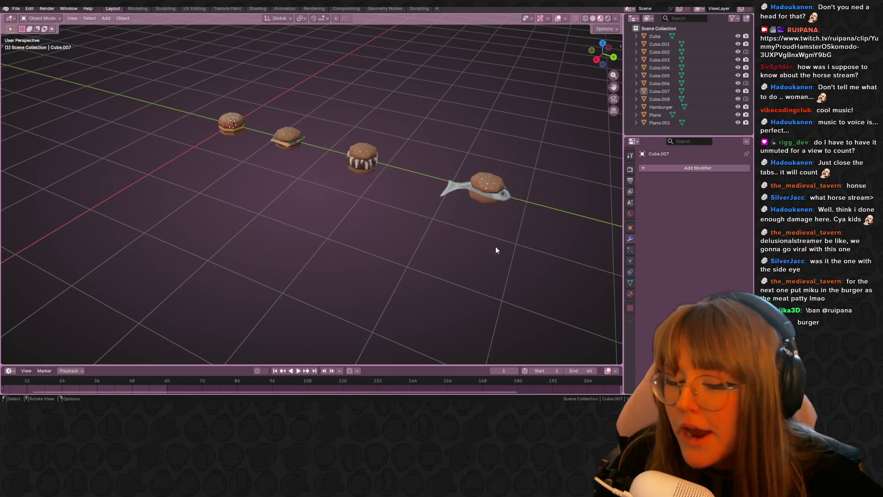
mouse_move(496, 247)
middle_mouse_down()
mouse_move(468, 221)
mouse_move(414, 220)
mouse_move(340, 287)
mouse_move(179, 292)
mouse_move(63, 235)
mouse_move(617, 227)
mouse_move(489, 273)
mouse_move(354, 235)
mouse_move(253, 226)
mouse_move(373, 260)
mouse_move(435, 205)
mouse_move(398, 179)
mouse_move(108, 211)
mouse_move(574, 239)
mouse_move(451, 246)
mouse_move(333, 235)
mouse_move(377, 217)
middle_mouse_up()
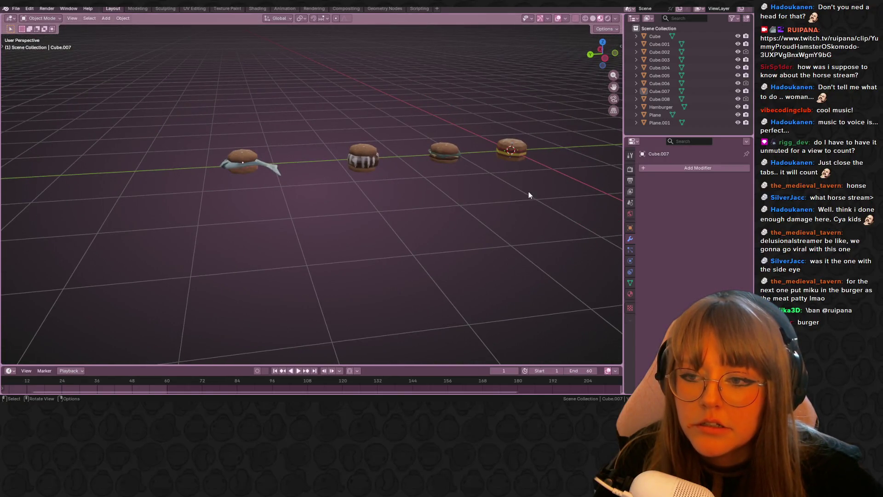
mouse_move(529, 195)
middle_mouse_down()
mouse_move(501, 164)
mouse_move(449, 187)
mouse_move(327, 205)
mouse_move(238, 261)
mouse_move(154, 243)
mouse_move(207, 178)
mouse_move(332, 151)
mouse_move(214, 166)
mouse_move(225, 193)
mouse_move(293, 228)
middle_mouse_up()
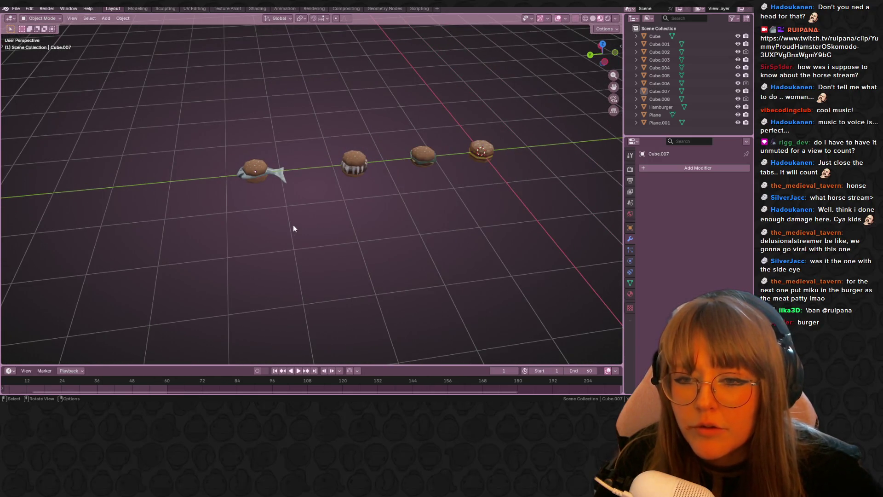
left_click(357, 168)
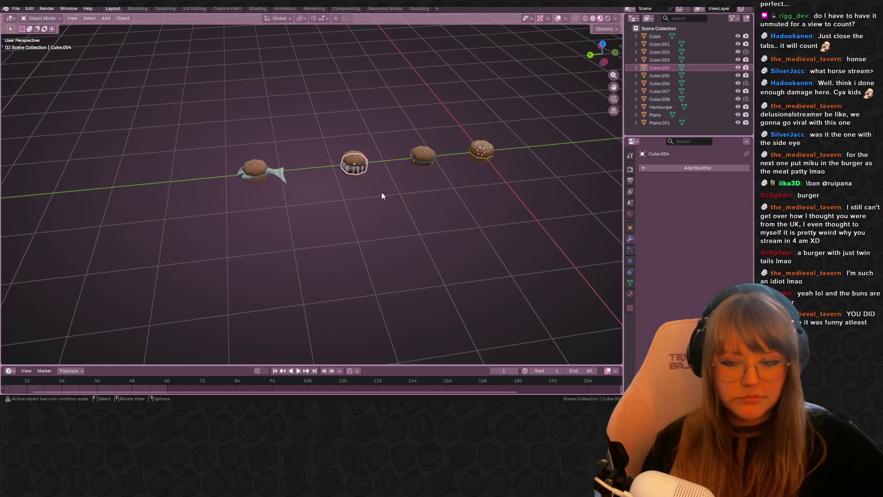
left_click(371, 203)
Frame the burger row in side view and select the fish burger's two buns
mouse_move(602, 55)
left_mouse_down()
mouse_move(391, 124)
mouse_move(360, 124)
mouse_move(377, 99)
mouse_move(354, 122)
left_mouse_up()
middle_click_drag(354, 123, 172, 178, "shift")
left_click_drag(165, 145, 195, 234)
scroll(198, 230, "up", 1)
mouse_move(200, 227)
middle_mouse_down("shift")
mouse_move(159, 220)
mouse_move(170, 167)
mouse_move(199, 158)
middle_mouse_up("shift")
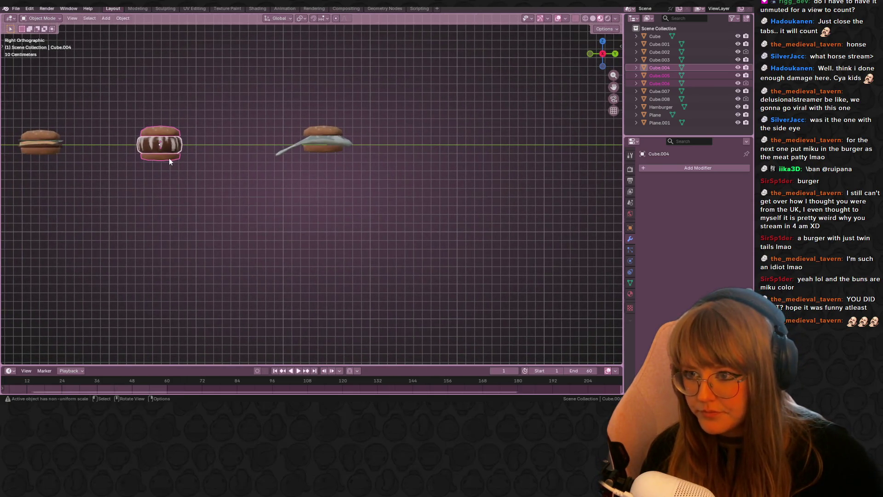
left_click(250, 118)
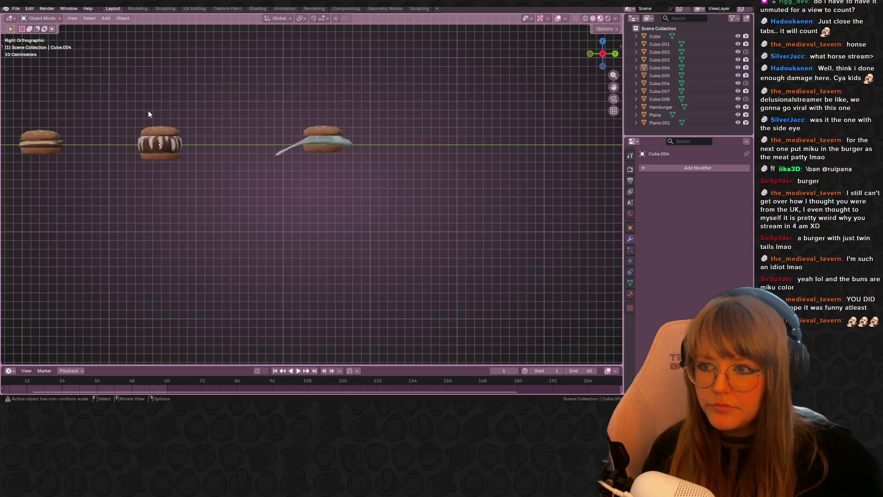
left_click(308, 131)
left_click(318, 145, "shift")
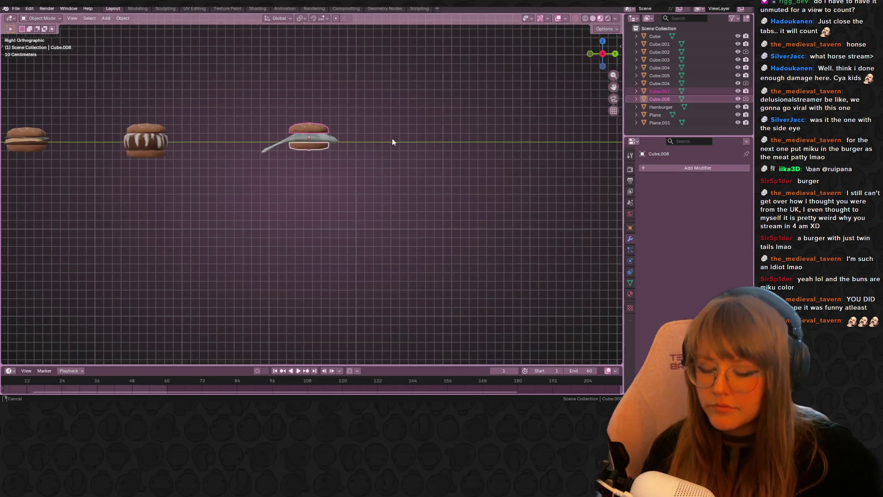
Duplicate the Cube.007/008 bun pair to the left of the original, then open the Shading workspace
middle_click_drag(392, 138, 301, 155, "shift")
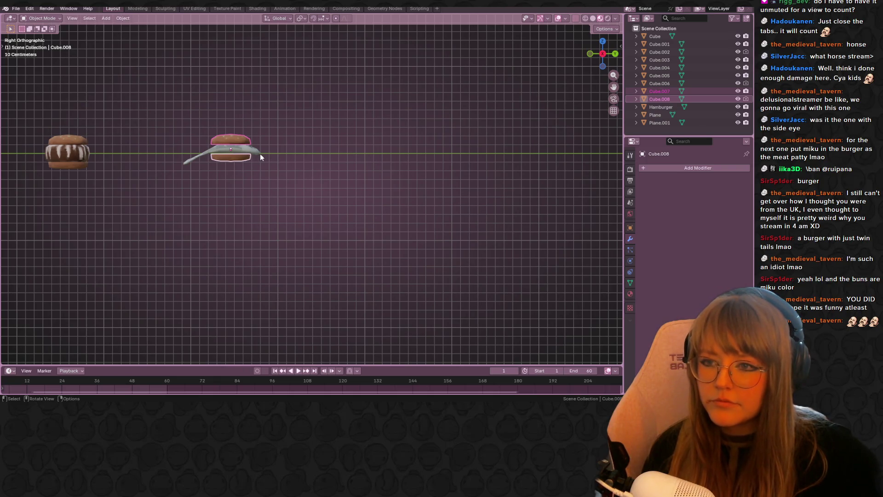
mouse_move(372, 142)
middle_mouse_down()
mouse_move(415, 200)
mouse_move(247, 226)
mouse_move(175, 157)
mouse_move(78, 165)
mouse_move(553, 163)
mouse_move(417, 188)
mouse_move(612, 61)
middle_mouse_up()
left_click(612, 62)
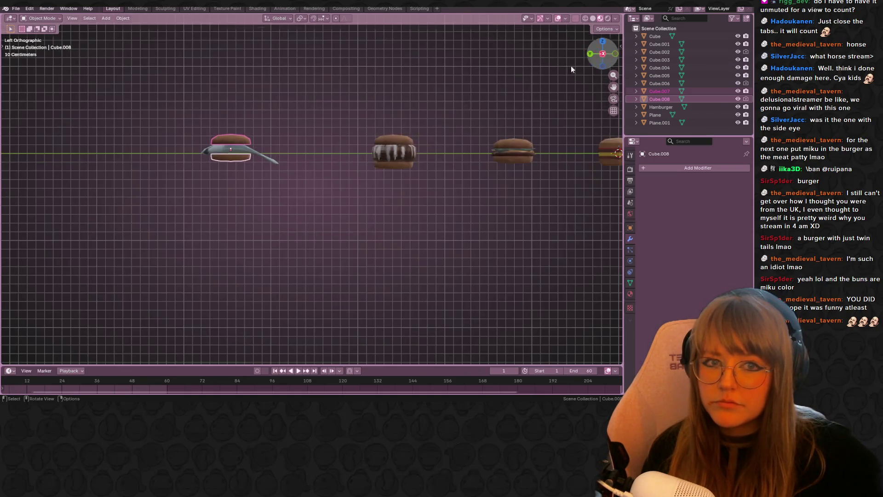
middle_click_drag(272, 157, 444, 164, "shift")
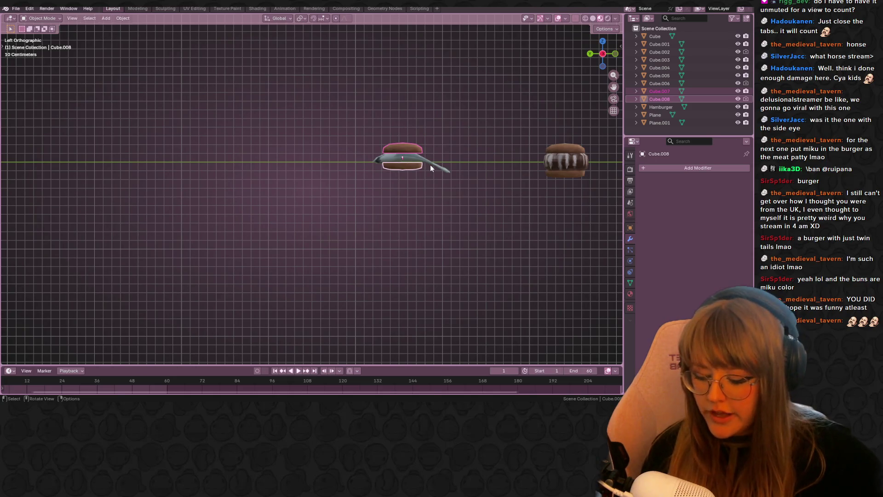
key("shift+d")
left_click(324, 104)
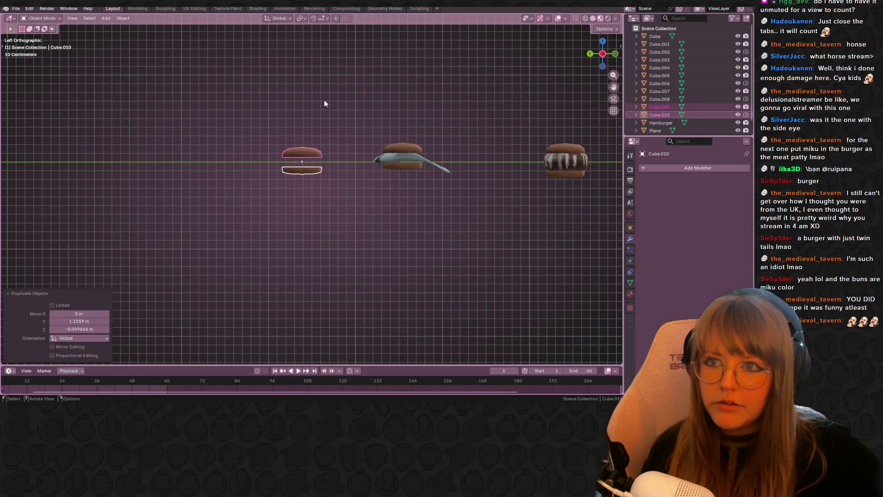
left_click(284, 8)
left_click(258, 8)
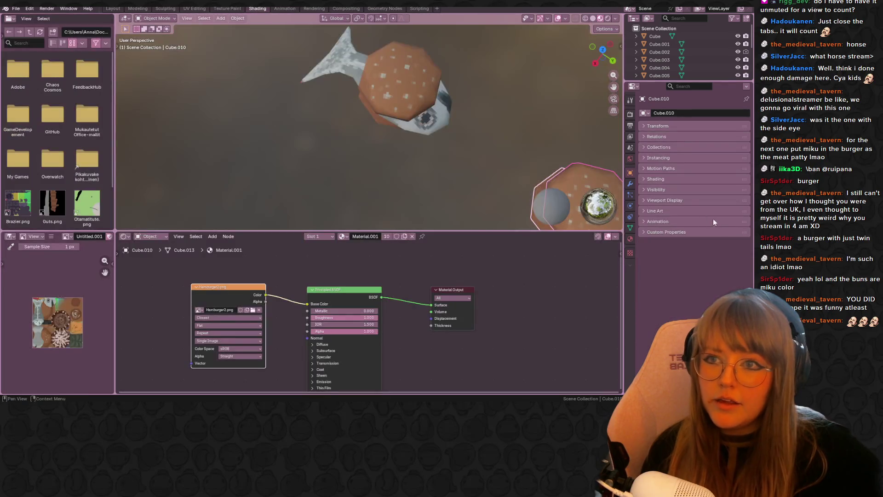
Make the burger's material single-user and rename it HatsunemikuRger
scroll(473, 152, "down", 6)
mouse_move(472, 153)
middle_mouse_down()
mouse_move(415, 134)
mouse_move(359, 139)
mouse_move(466, 160)
mouse_move(468, 134)
mouse_move(439, 43)
middle_mouse_up()
middle_click_drag(423, 104, 407, 20, "shift")
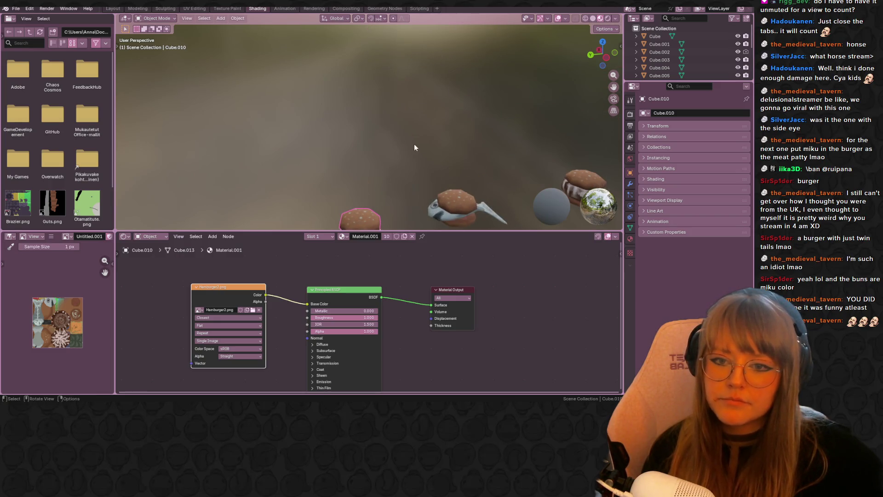
left_click(403, 236)
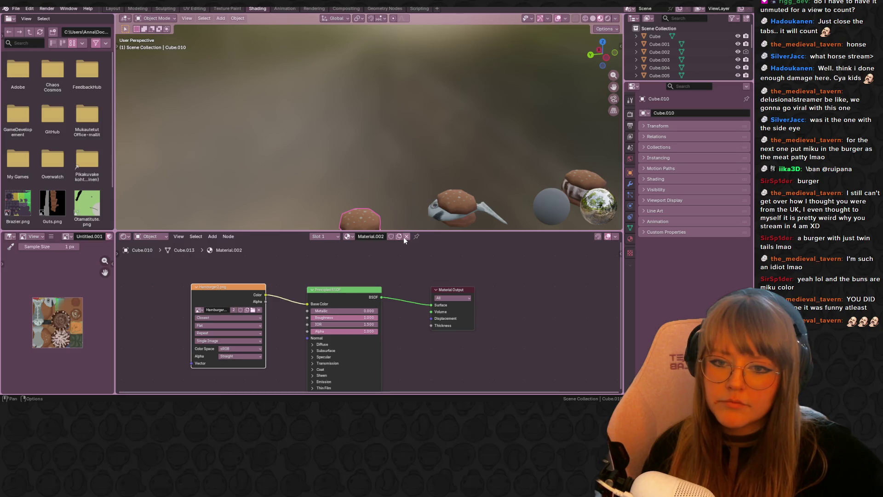
double_click(373, 237)
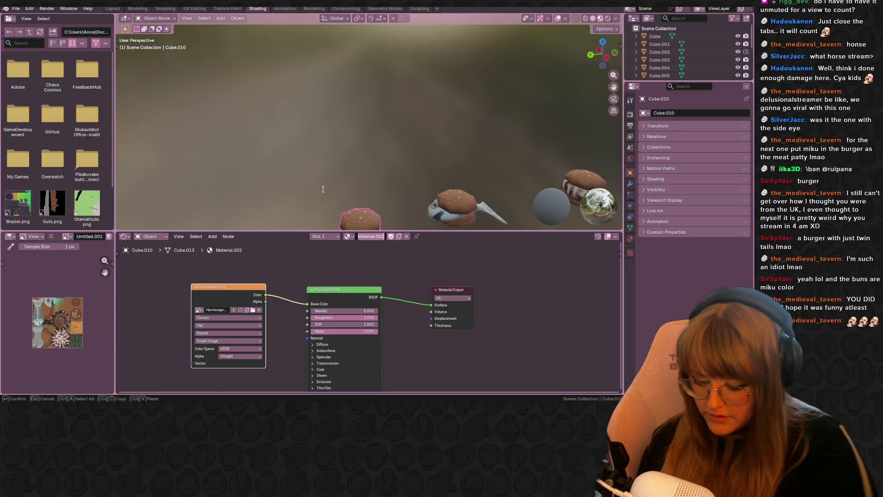
type("Hatsyu")
key("BackSpace")
key("BackSpace")
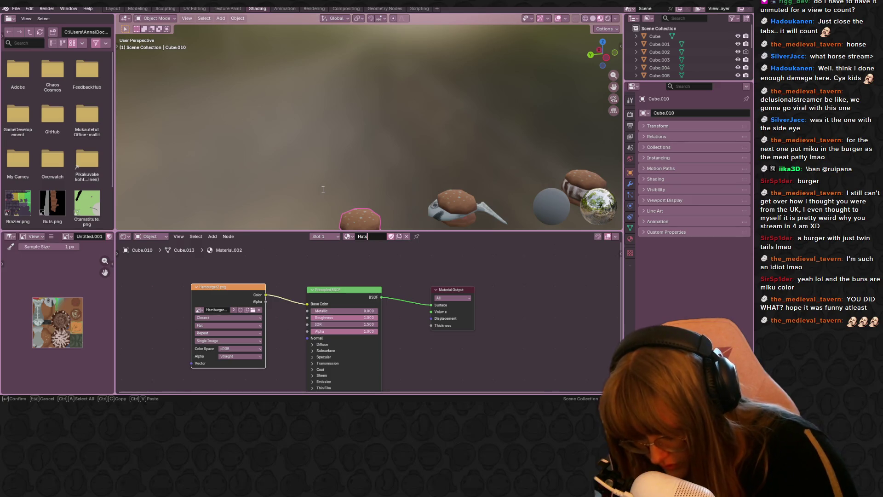
type("unemiku")
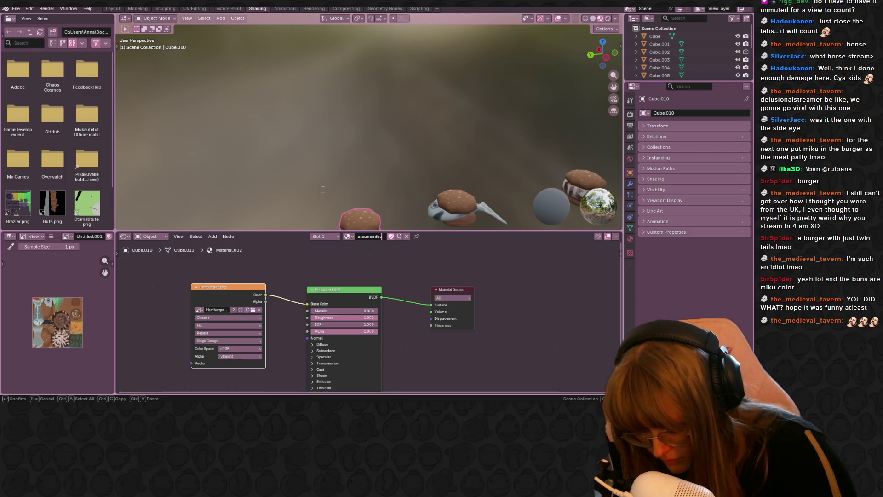
type("H")
type("ger")
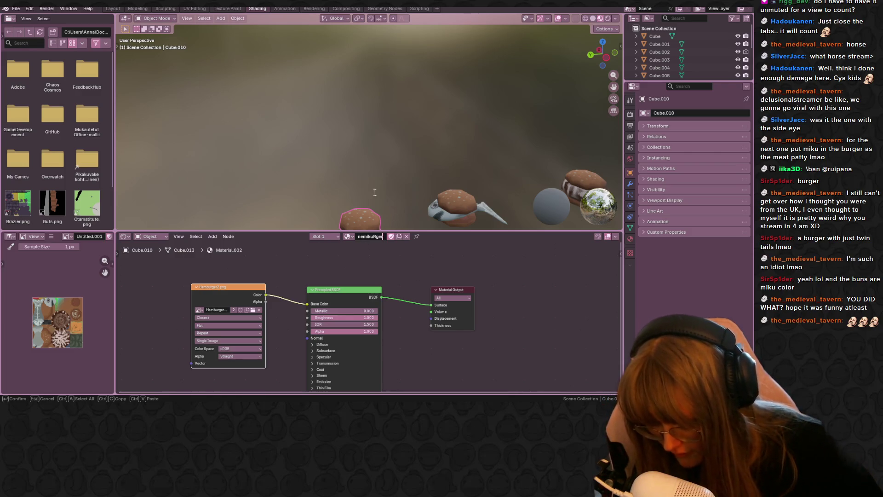
key("Return")
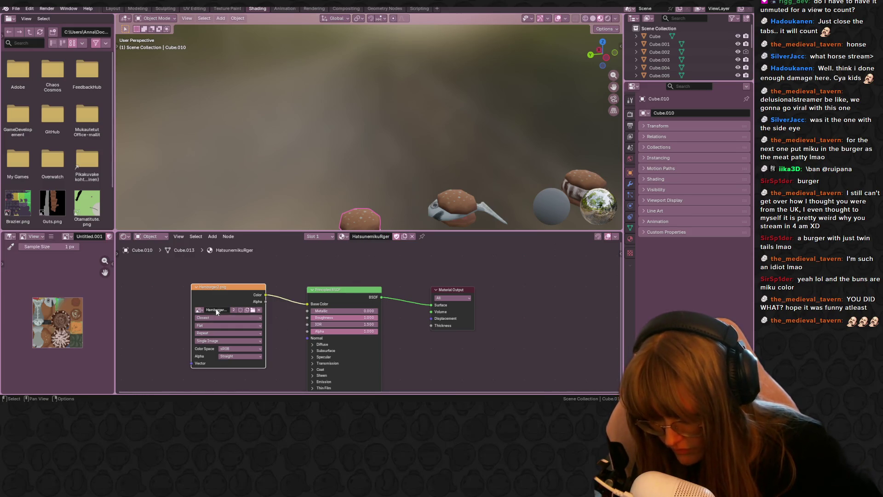
Create a new colour-grid image named 'Hatsune mikuburger' and switch to UV Editing
left_click(198, 310)
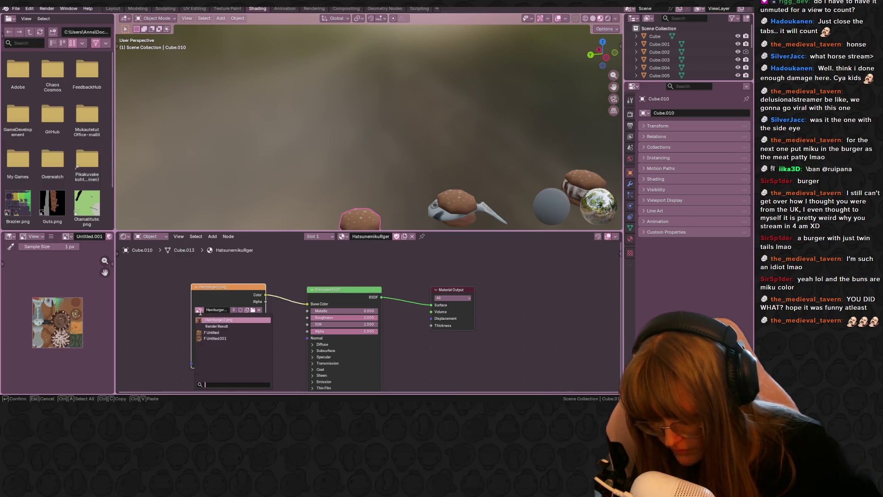
left_click(242, 311)
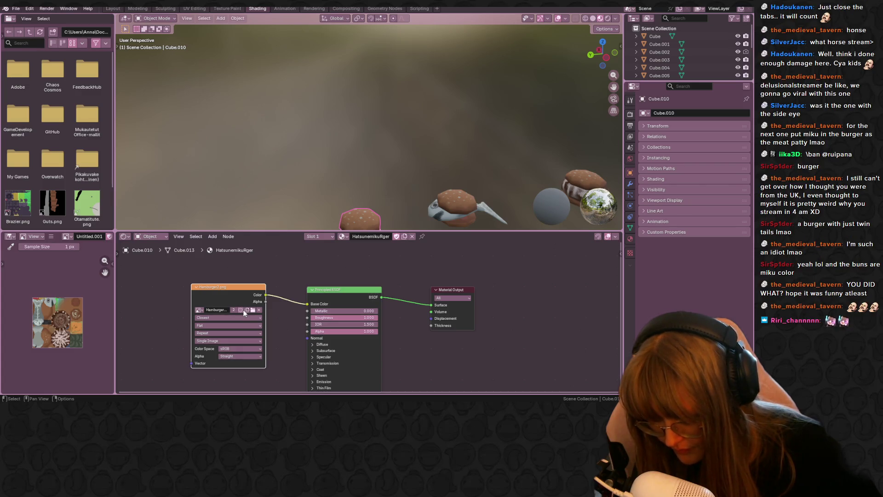
left_click(247, 310)
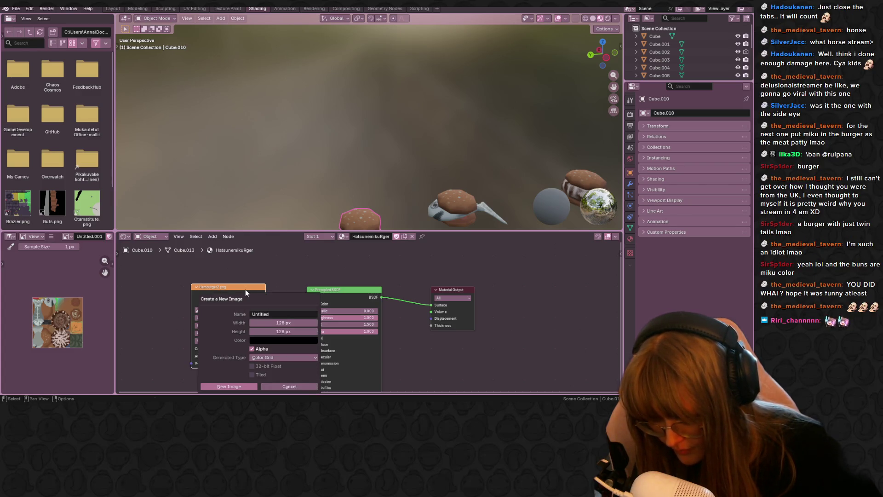
key("Escape")
left_click(247, 310)
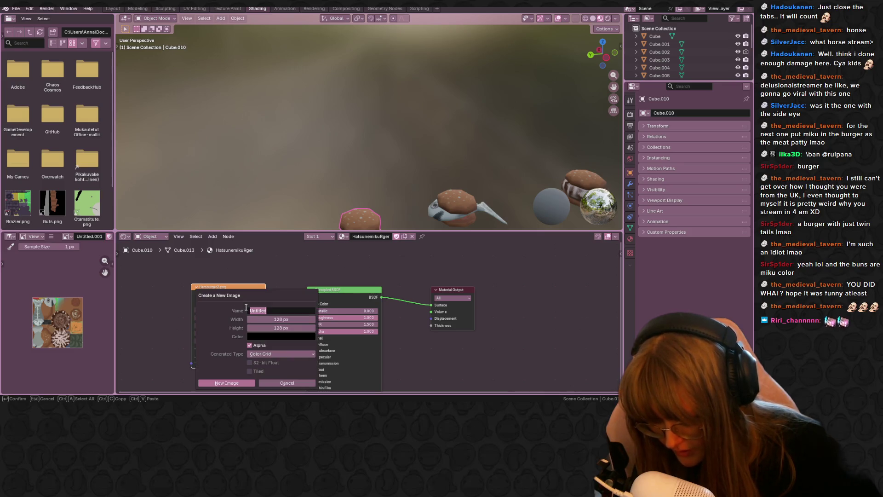
left_click(230, 383)
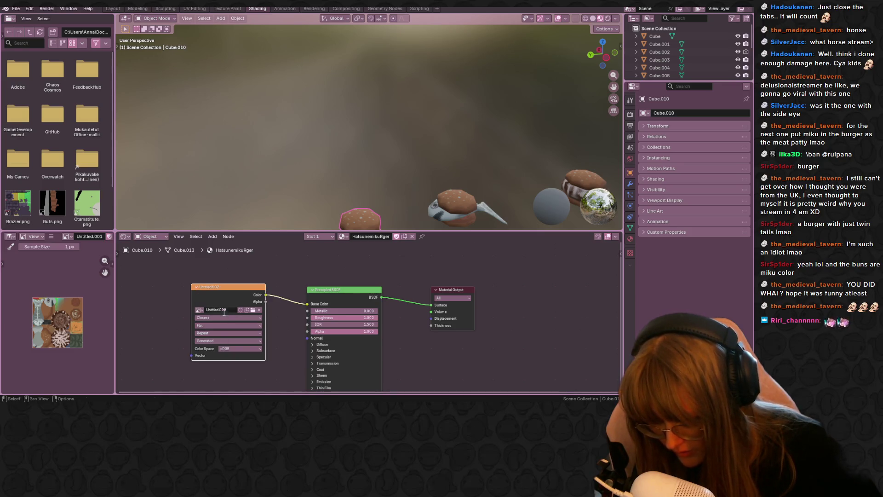
left_click(224, 312)
type("Hatsune")
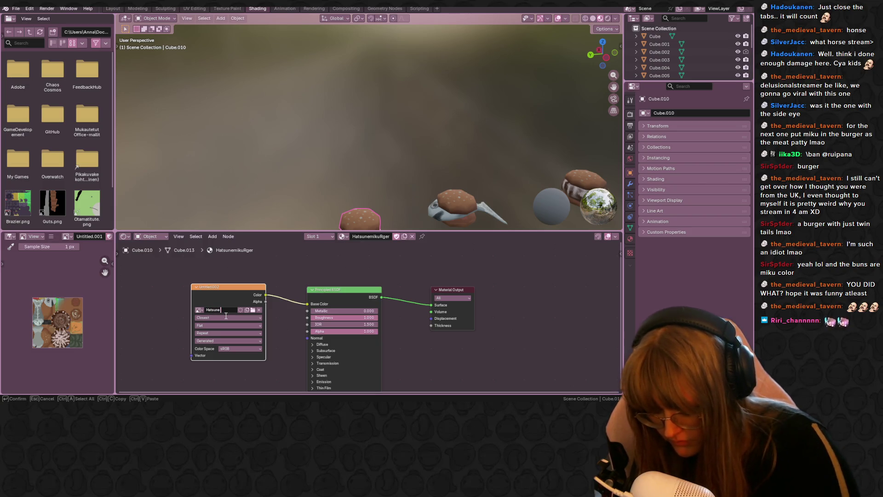
type(" miku")
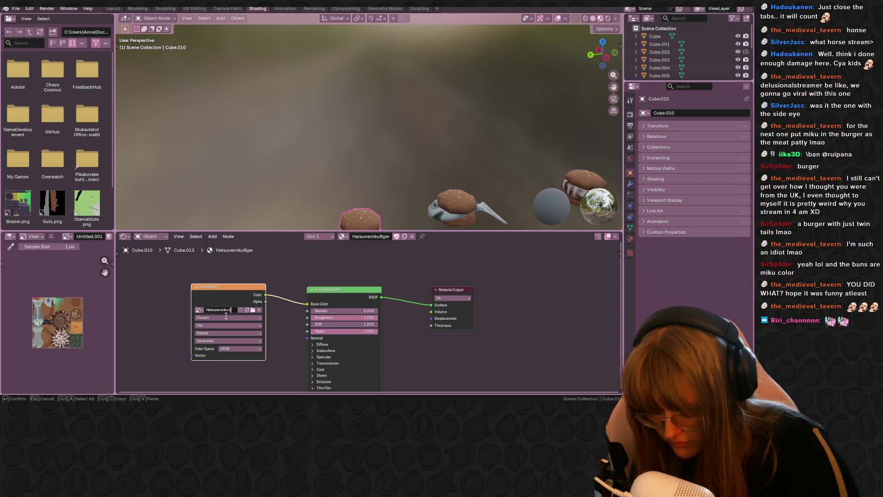
type("burger")
key("Return")
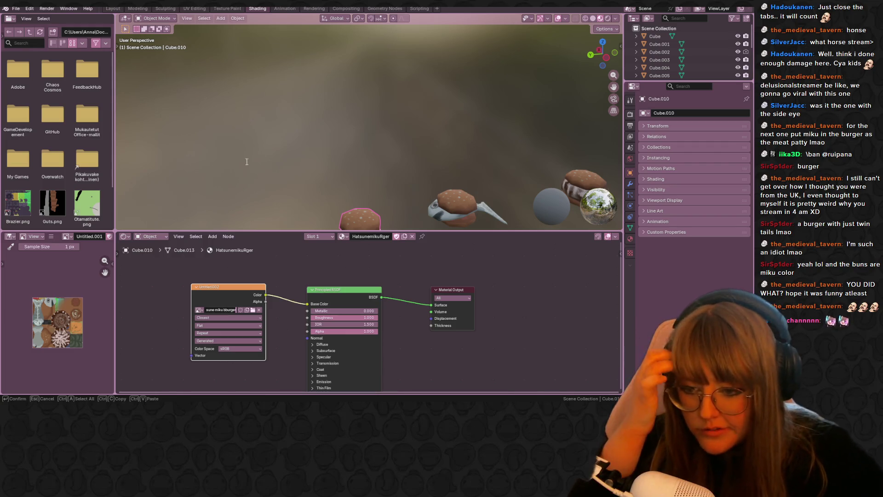
left_click(195, 8)
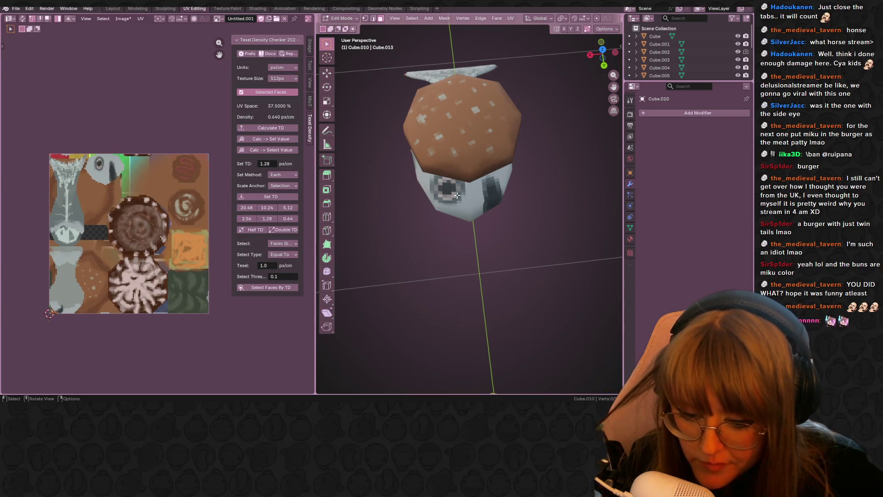
Select the whole mesh to show its UVs and save the new image as a file
scroll(516, 189, "down", 8)
mouse_move(516, 188)
middle_mouse_down()
mouse_move(448, 211)
mouse_move(460, 184)
middle_mouse_up()
key("l")
scroll(460, 184, "up", 4)
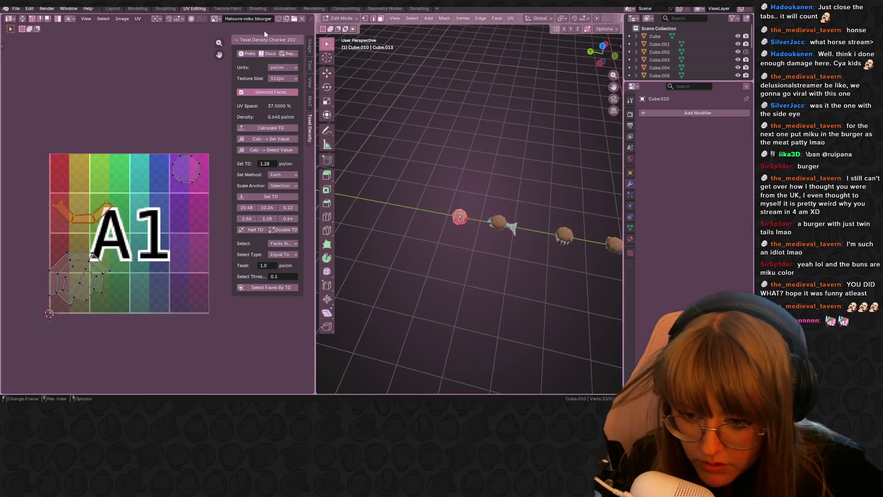
left_click(137, 19)
left_click(122, 19)
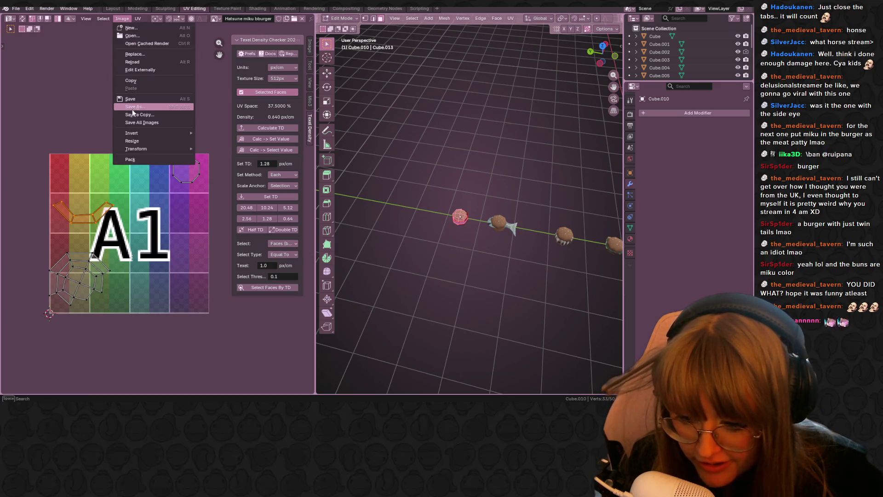
left_click(133, 112)
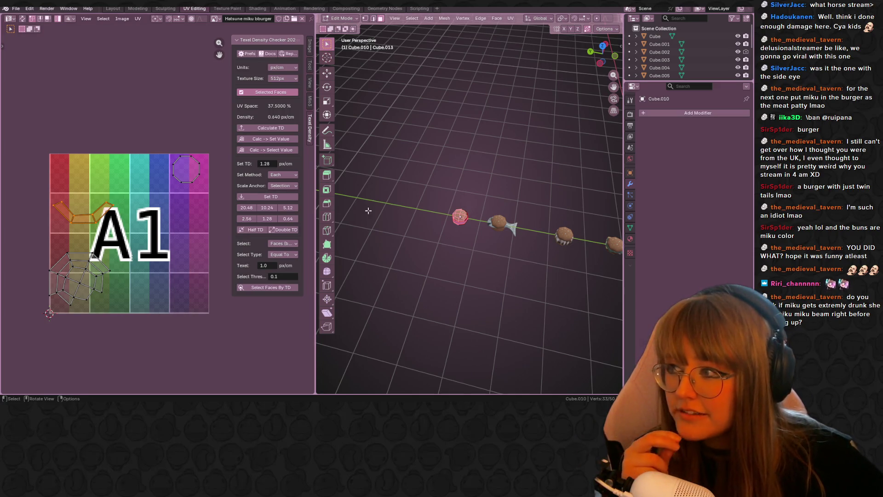
Return to Object Mode, view the burgers side-on orthographic, and switch to Animation
middle_click_drag(516, 205, 450, 186)
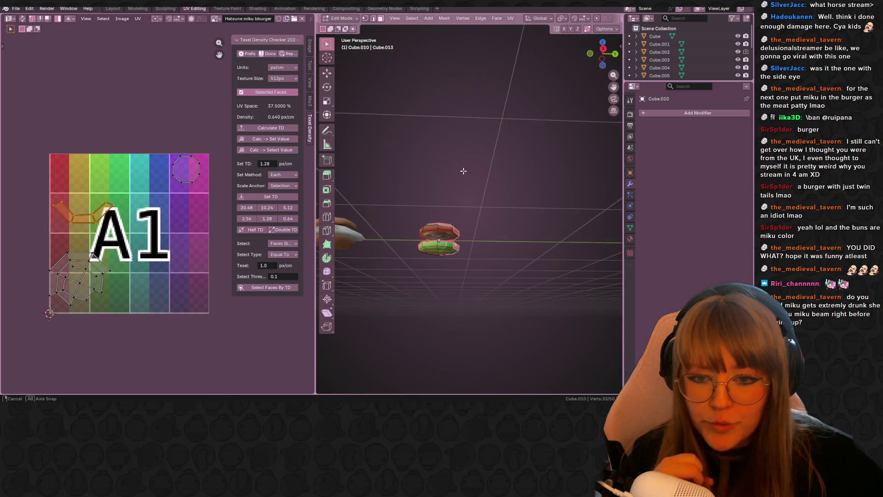
scroll(449, 186, "up", 3)
scroll(449, 185, "down", 5)
mouse_move(424, 273)
middle_mouse_down()
mouse_move(533, 275)
mouse_move(509, 261)
mouse_move(519, 270)
mouse_move(515, 194)
mouse_move(479, 158)
middle_mouse_up()
key("Tab")
key("KP_3")
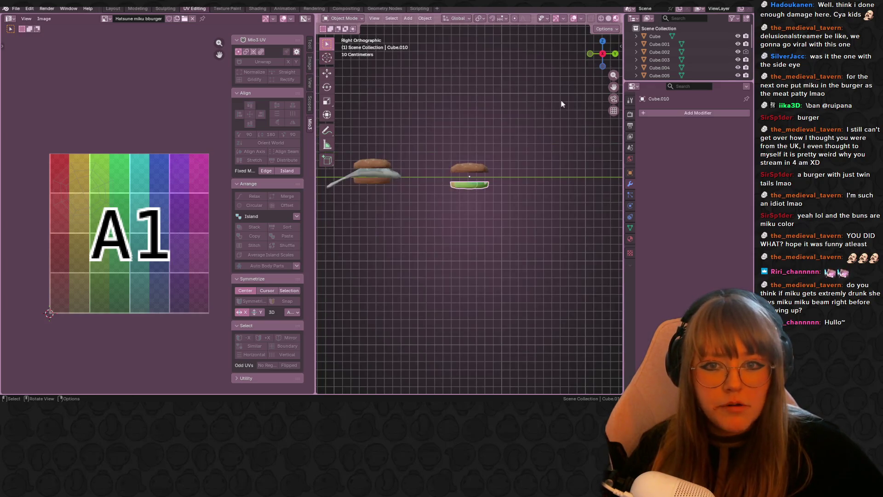
left_click(285, 8)
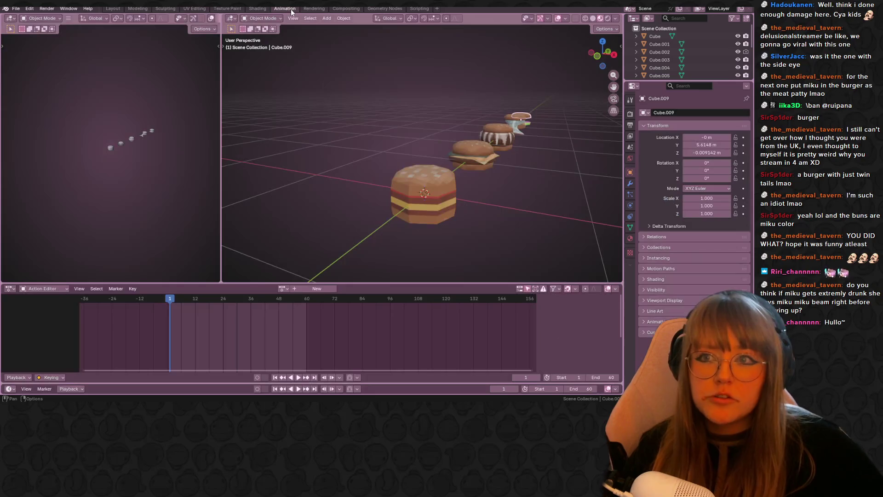
Assign the HatsunemikuRger material to the burger piece, then go back to Layout
left_click(314, 9)
left_click(227, 8)
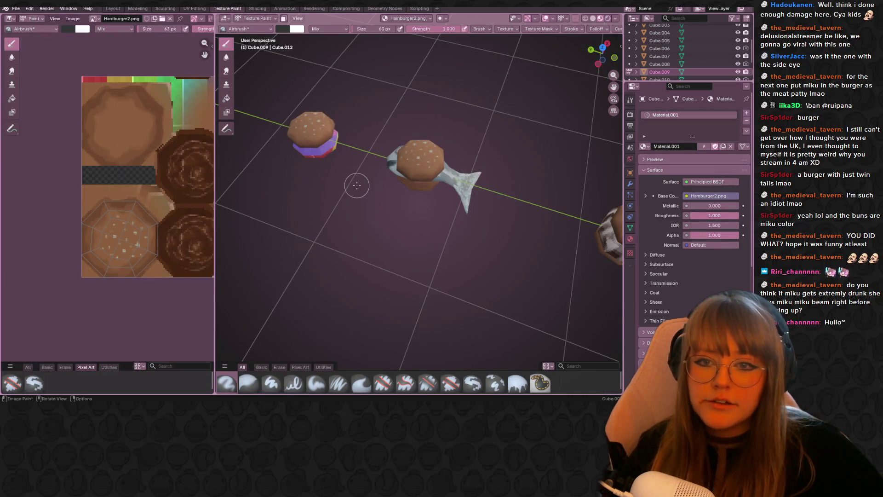
scroll(373, 191, "down", 4)
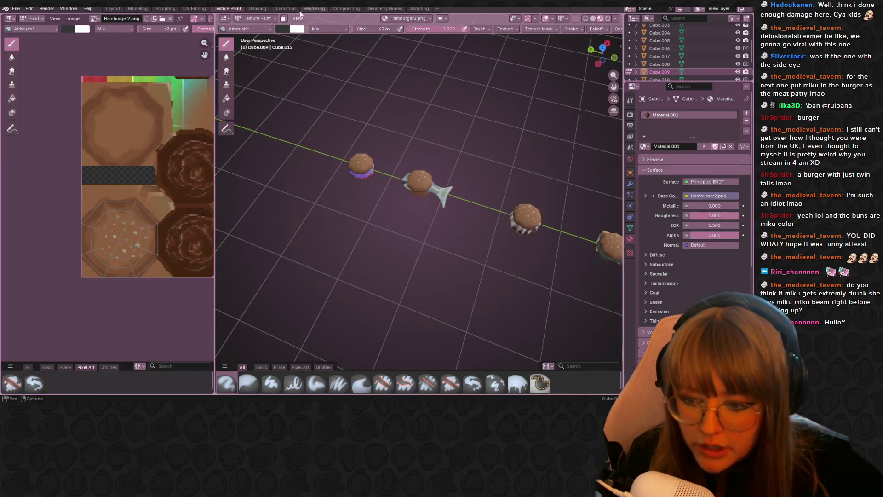
left_click(258, 8)
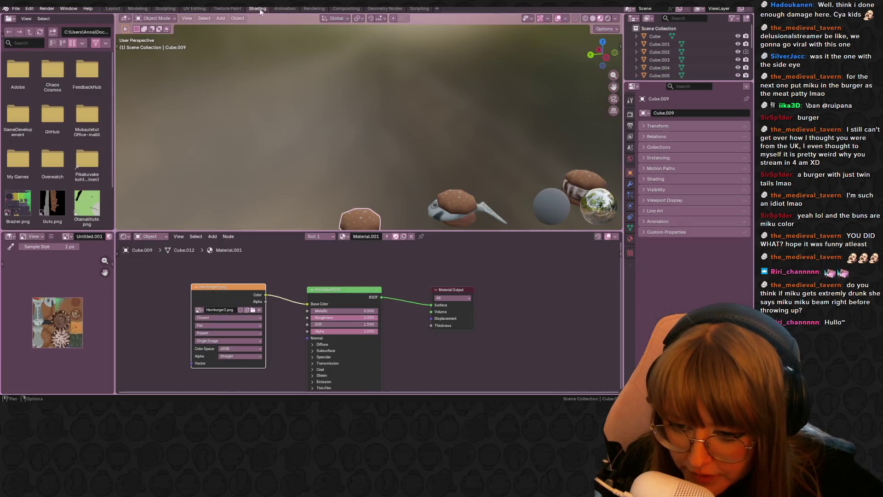
left_click(342, 237)
left_click(372, 249)
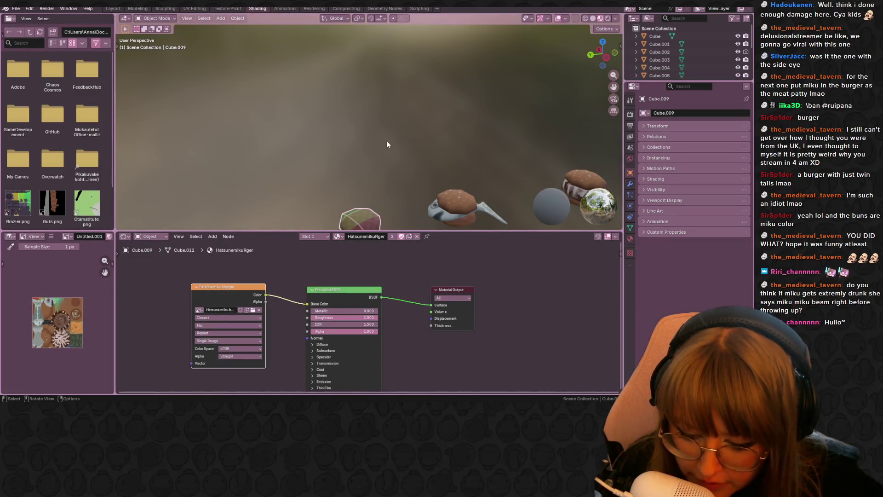
left_click(228, 9)
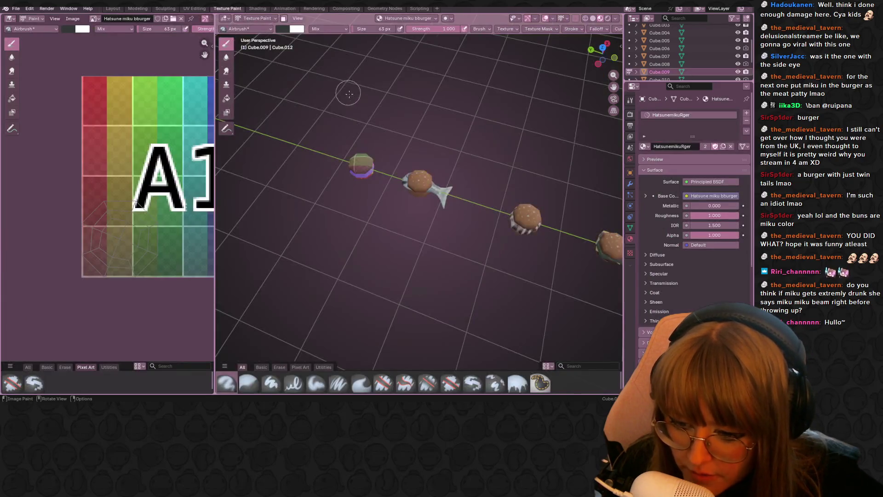
left_click(112, 8)
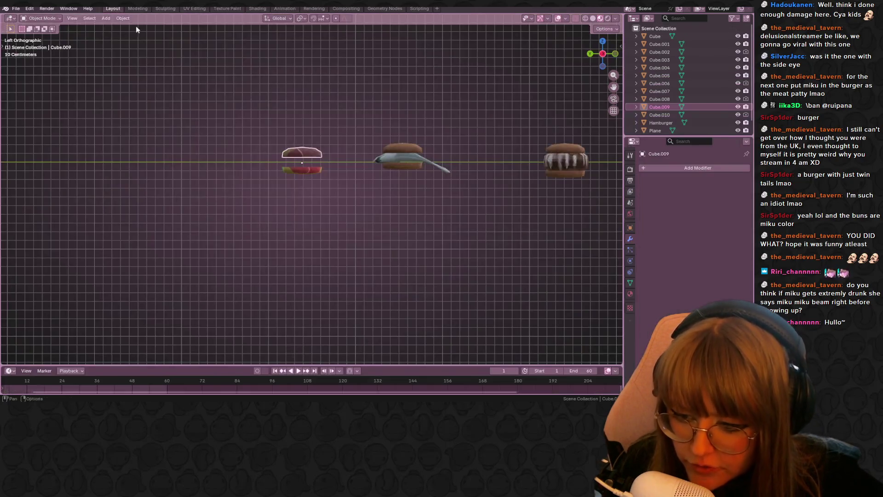
Zoom the viewport onto the burgers and Alt+Tab to the browser showing the Twitch clip
scroll(354, 175, "up", 4)
scroll(353, 188, "down", 2)
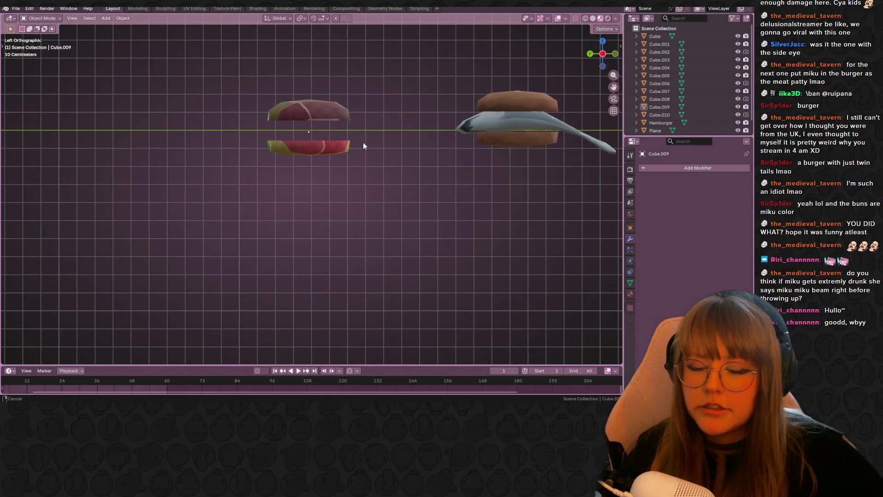
scroll(363, 143, "up", 2)
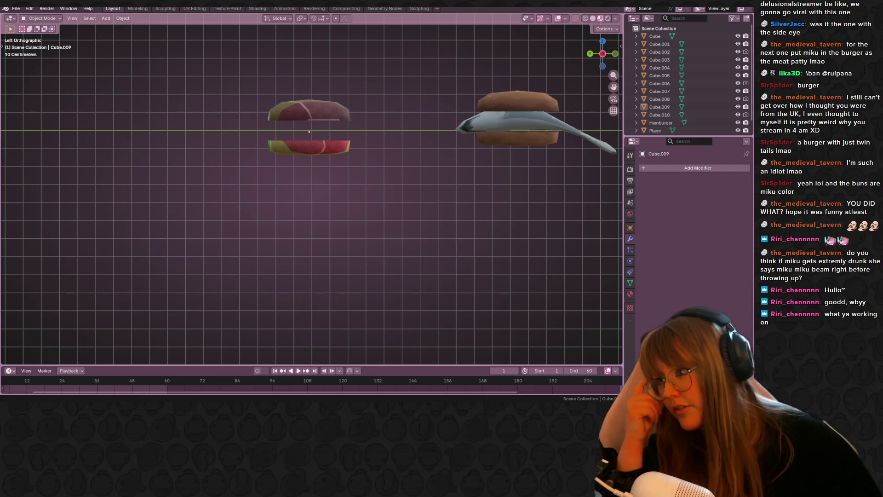
key("alt+Tab")
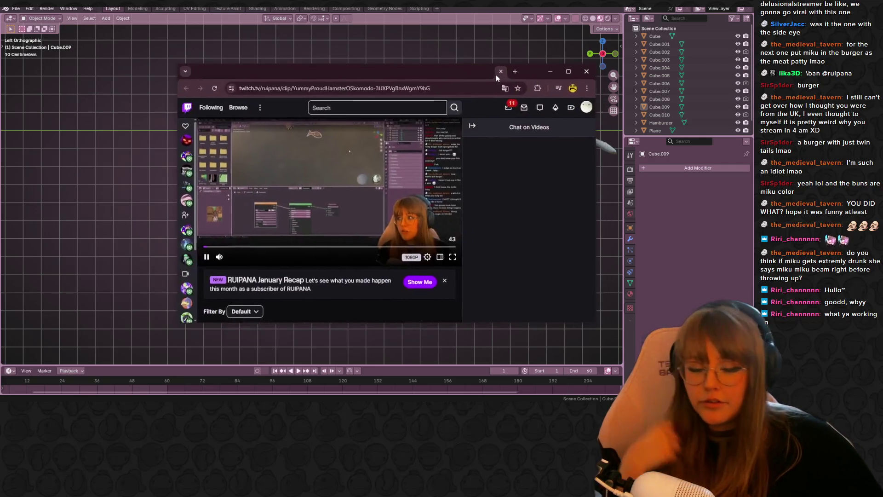
Set the Twitch clip volume to about 60% and drag the browser window off to the left
scroll(324, 201, "up", 2)
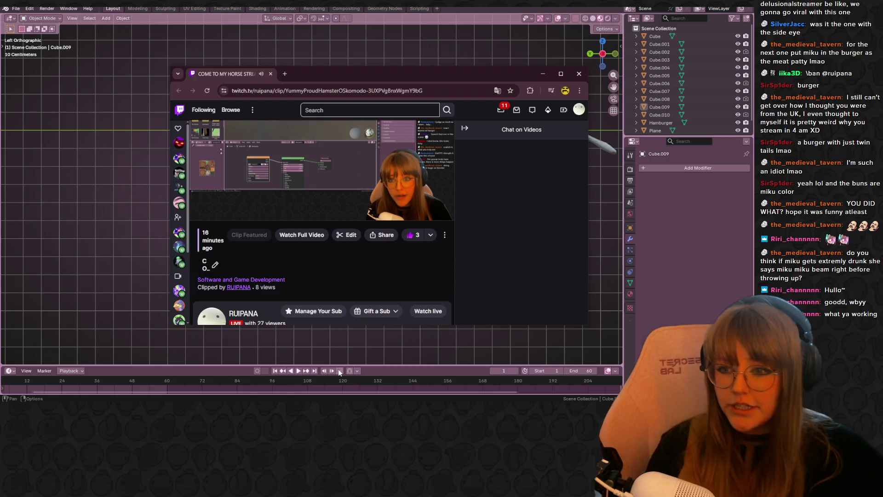
scroll(298, 345, "up", 3)
scroll(308, 260, "up", 2)
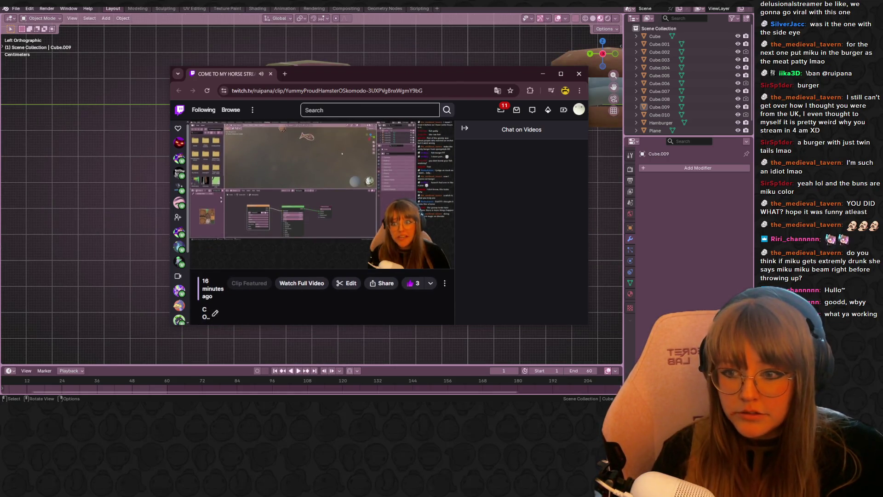
left_click(237, 260)
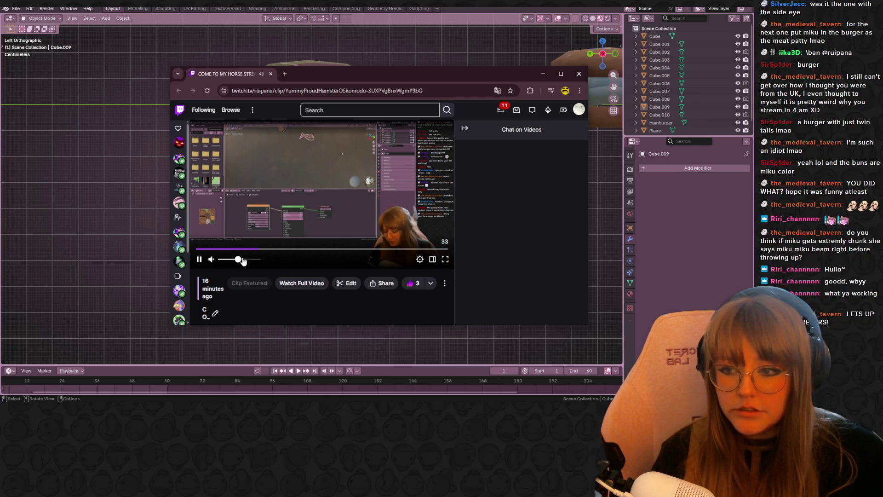
left_click(241, 260)
left_click(244, 260)
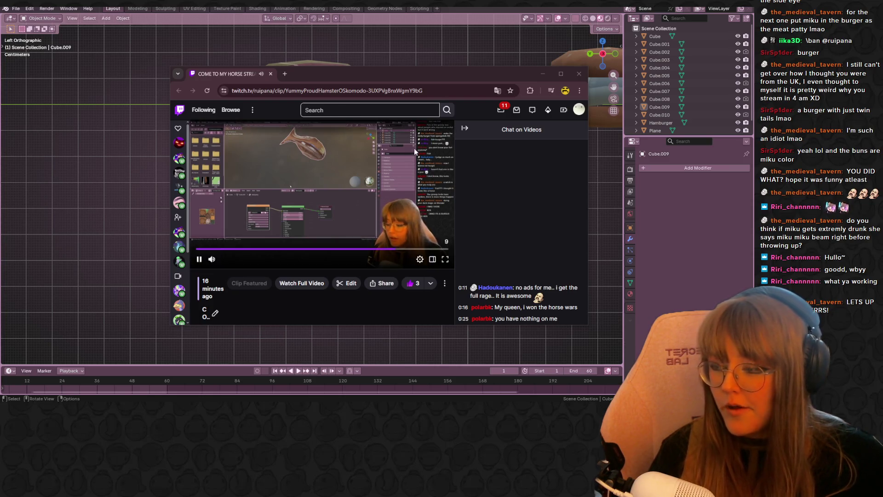
left_click_drag(423, 73, 0, 158)
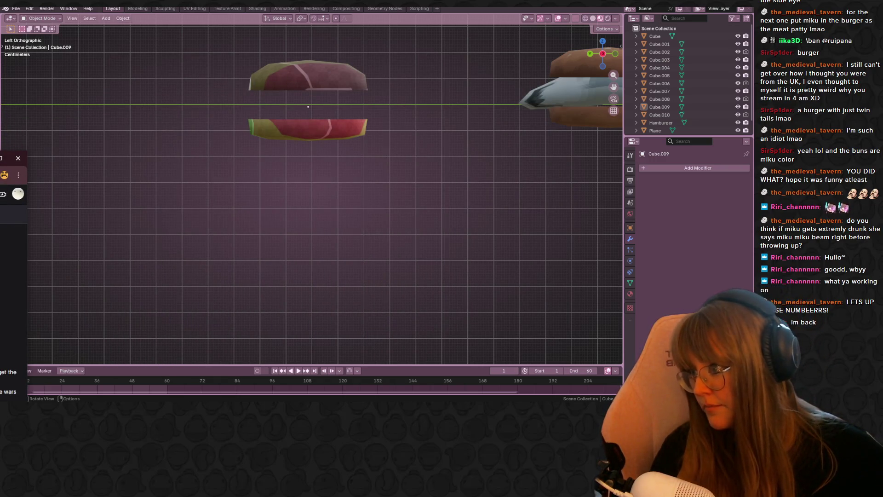
Push the browser fully off screen and orbit into an angled perspective view of the Miku burger
left_click_drag(0, 158, 0, 159)
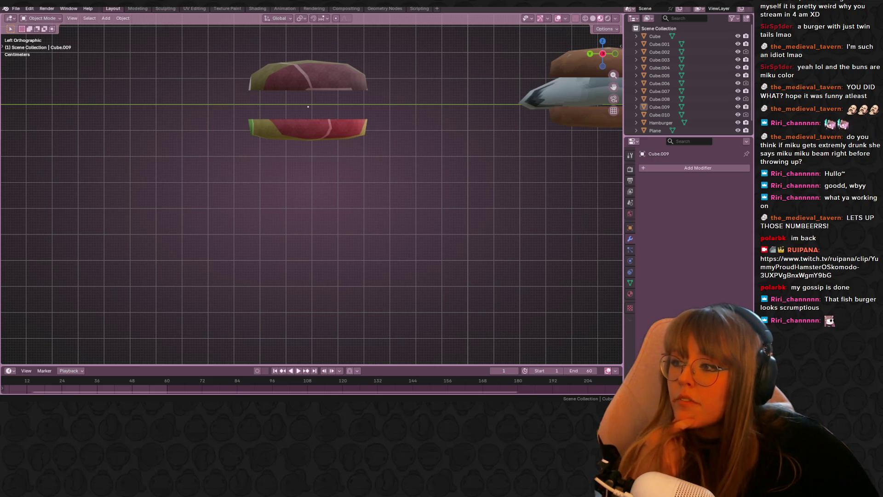
mouse_move(504, 125)
middle_mouse_down()
mouse_move(548, 141)
mouse_move(558, 173)
mouse_move(575, 160)
mouse_move(558, 112)
mouse_move(507, 100)
mouse_move(475, 126)
mouse_move(357, 140)
mouse_move(421, 151)
mouse_move(371, 144)
mouse_move(406, 88)
mouse_move(372, 120)
mouse_move(411, 85)
mouse_move(448, 117)
mouse_move(451, 92)
mouse_move(473, 115)
mouse_move(277, 113)
mouse_move(323, 71)
mouse_move(432, 181)
mouse_move(394, 81)
mouse_move(377, 113)
middle_mouse_up()
scroll(271, 111, "up", 4)
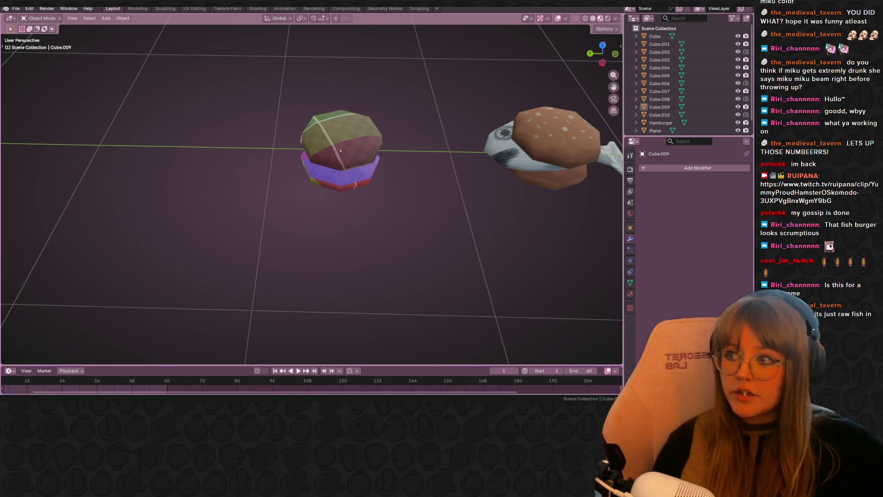
Clear the selection and bring up the Shift+A Add > Mesh menu
mouse_move(408, 257)
middle_mouse_down()
mouse_move(402, 211)
mouse_move(407, 260)
mouse_move(374, 200)
mouse_move(378, 161)
mouse_move(451, 203)
mouse_move(432, 191)
mouse_move(431, 215)
mouse_move(416, 185)
mouse_move(423, 217)
mouse_move(457, 221)
mouse_move(451, 203)
middle_mouse_up()
left_click(378, 162)
left_click(432, 192)
key("shift+a")
mouse_move(447, 203)
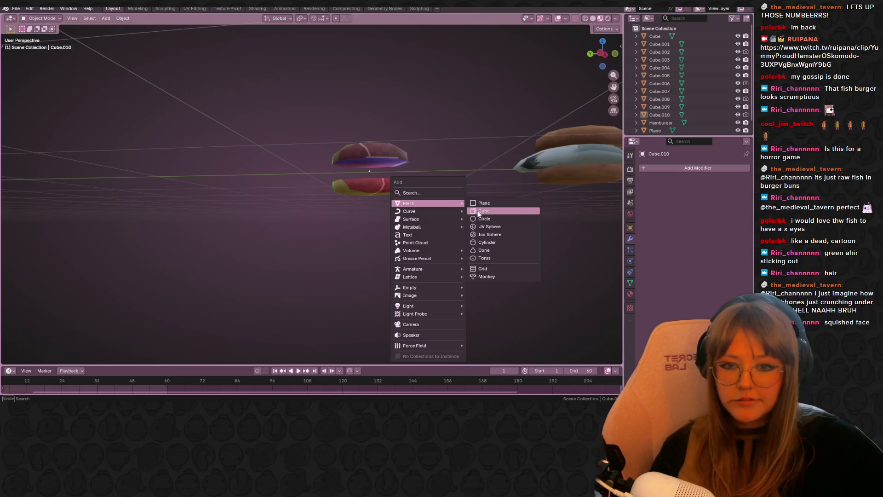
Add a cube and switch to a Left Orthographic side view of the burger row
left_click(484, 211)
mouse_move(478, 213)
middle_mouse_down()
mouse_move(432, 161)
mouse_move(459, 230)
mouse_move(501, 198)
middle_mouse_up()
scroll(501, 197, "down", 5)
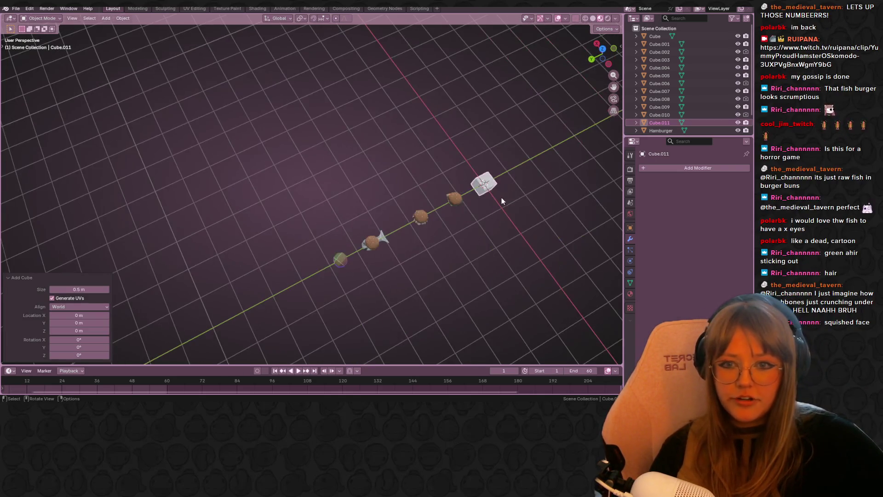
key("KP_5")
left_click(607, 63)
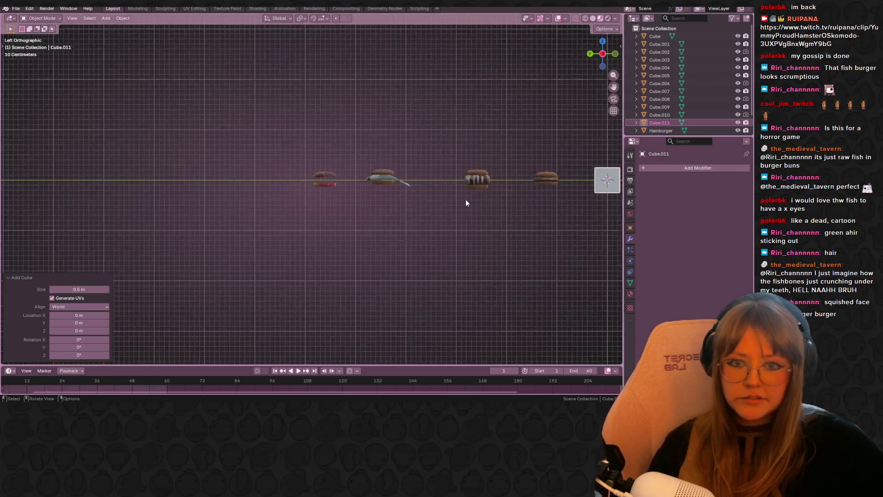
scroll(466, 199, "up", 2)
middle_click_drag(507, 164, 407, 171, "shift")
Move the cube into the Miku burger, scale it to 0.251, and settle it between the buns
key("g")
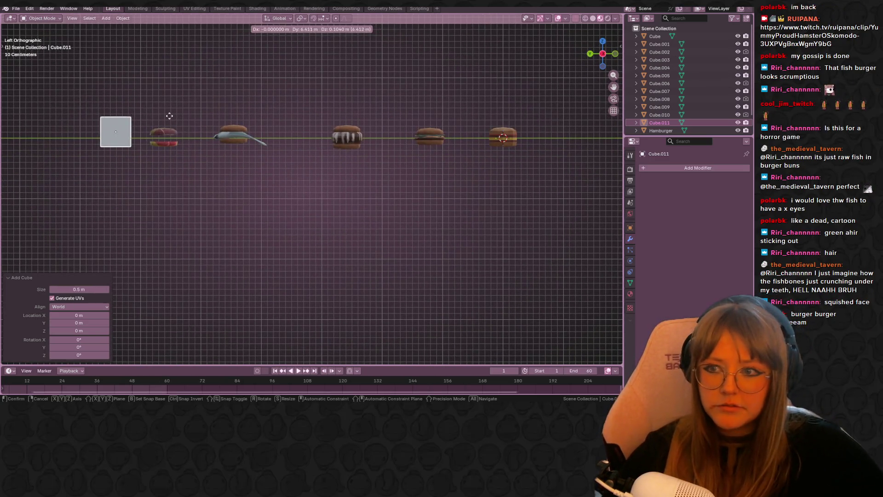
left_click(210, 118)
key("s")
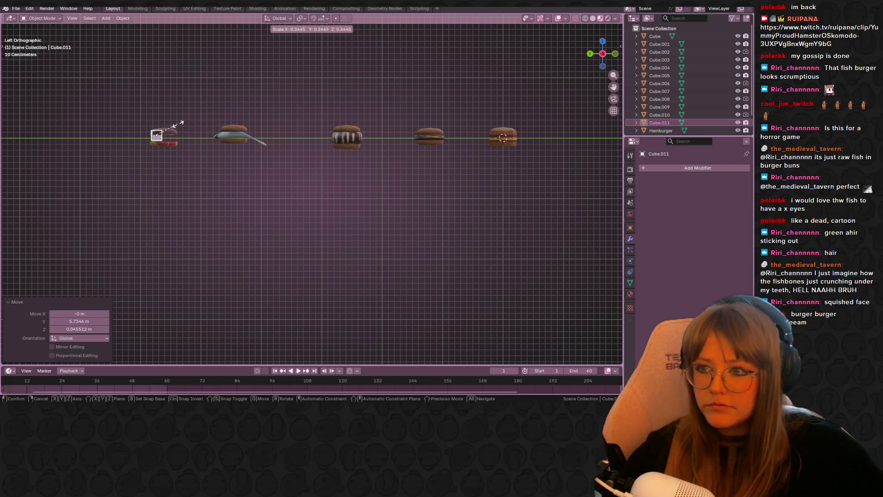
left_click(174, 129)
middle_click_drag(190, 128, 321, 116, "shift")
scroll(322, 117, "up", 3)
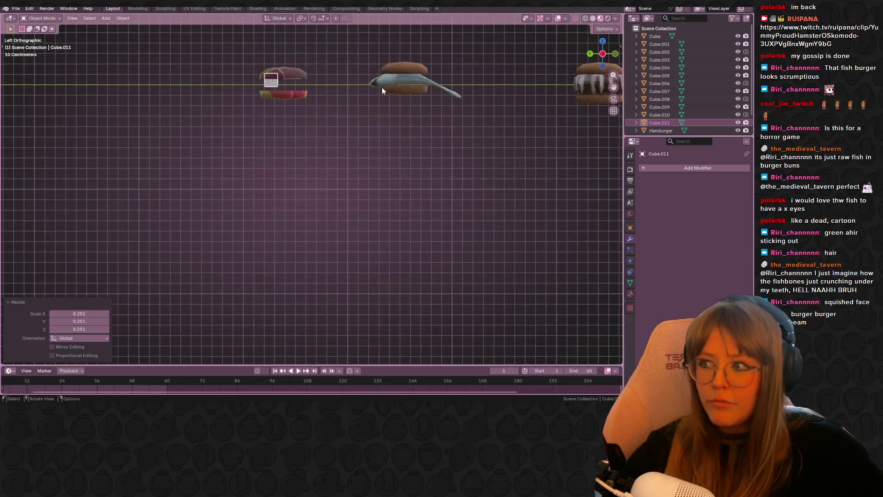
middle_click_drag(382, 86, 357, 149, "shift")
scroll(362, 160, "up", 5)
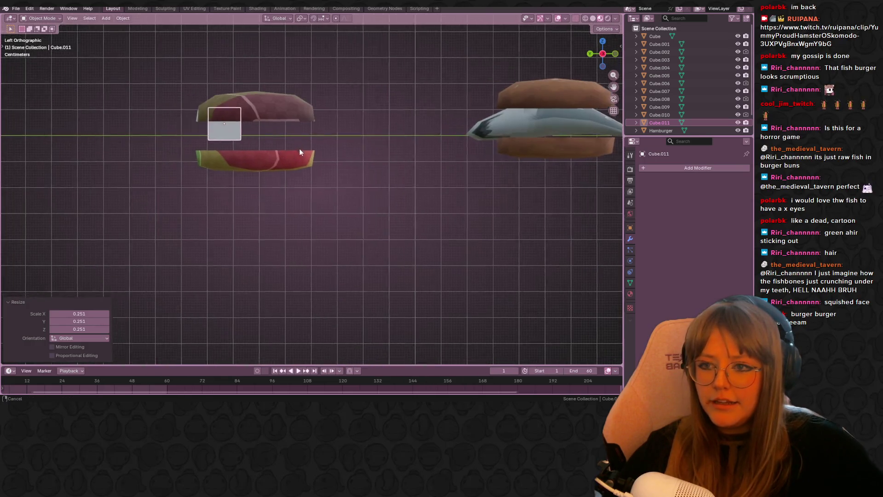
middle_click_drag(299, 148, 263, 175, "shift")
key("g")
left_click(294, 187)
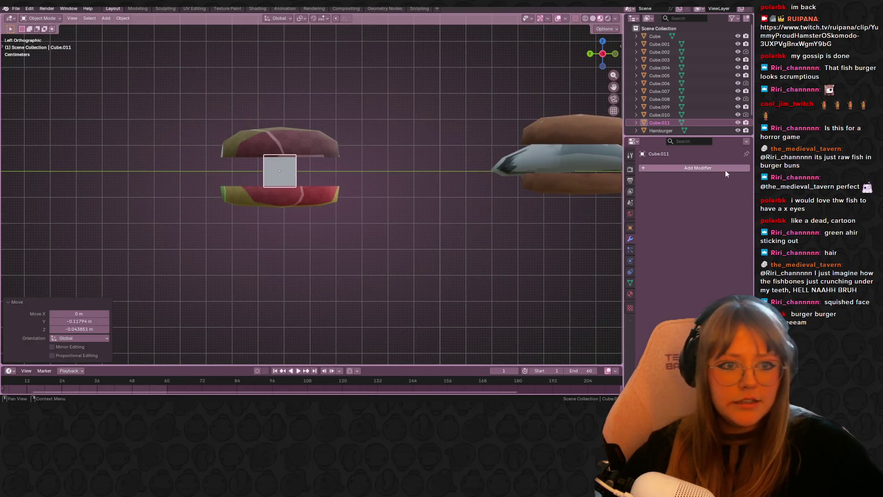
left_click(698, 168)
Add a Subdivision Surface modifier (viewport 1, render 2) to Cube.011
mouse_move(697, 190)
left_click(686, 171)
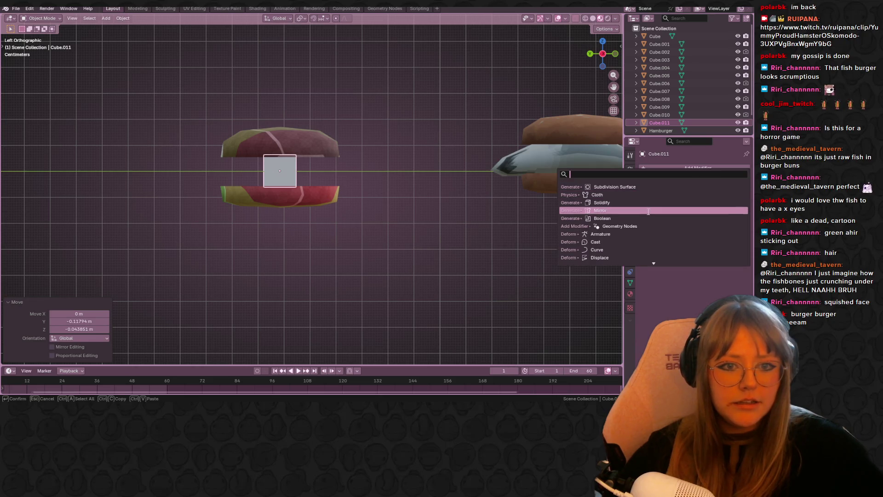
left_click(642, 187)
middle_click_drag(332, 142, 354, 174, "shift")
Squash the cube along Z and widen it into a thin, flat patty
key("s")
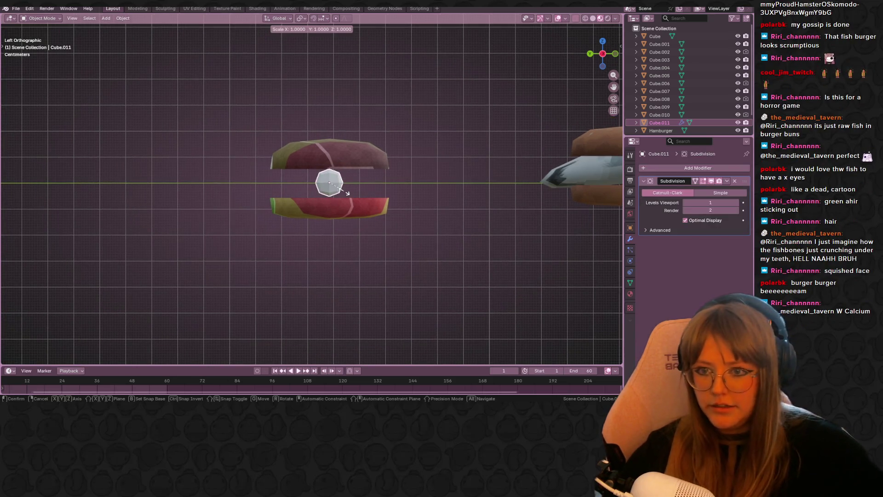
key("z")
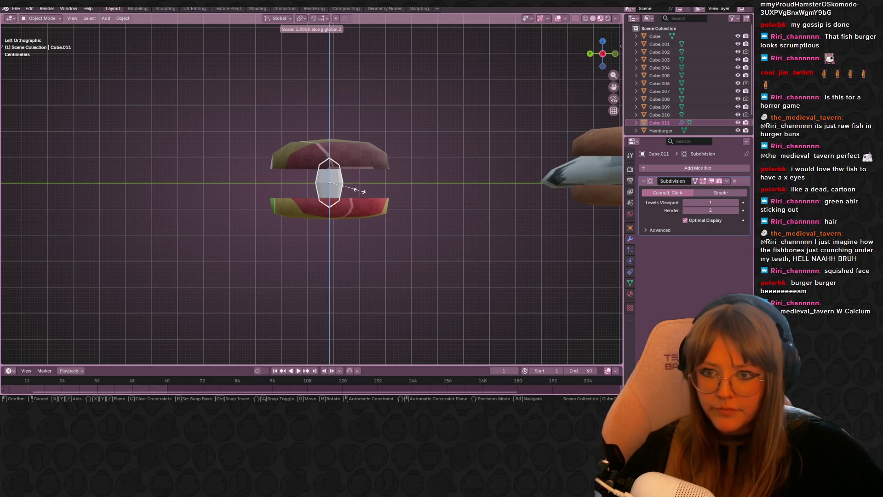
left_click(341, 192)
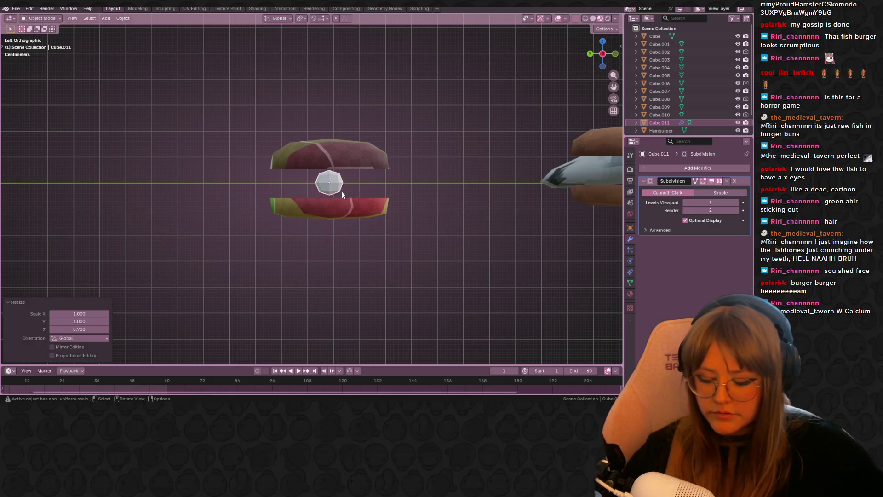
key("s")
left_click(420, 193)
key("s")
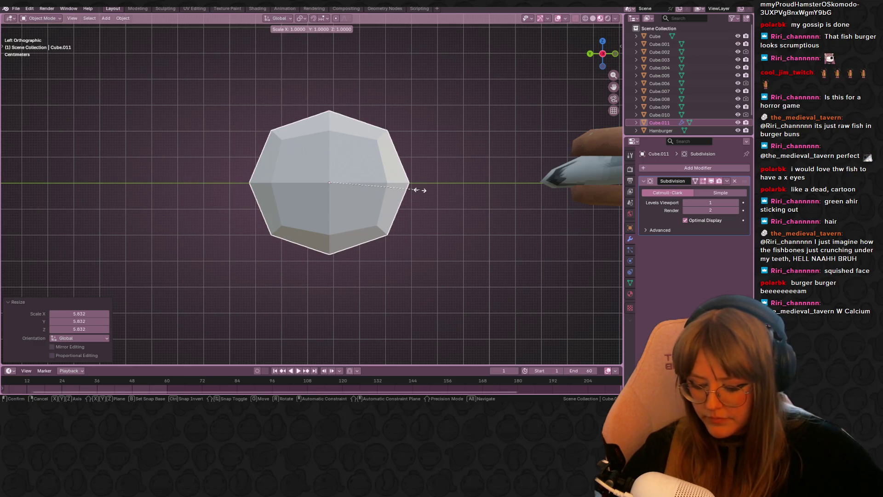
key("z")
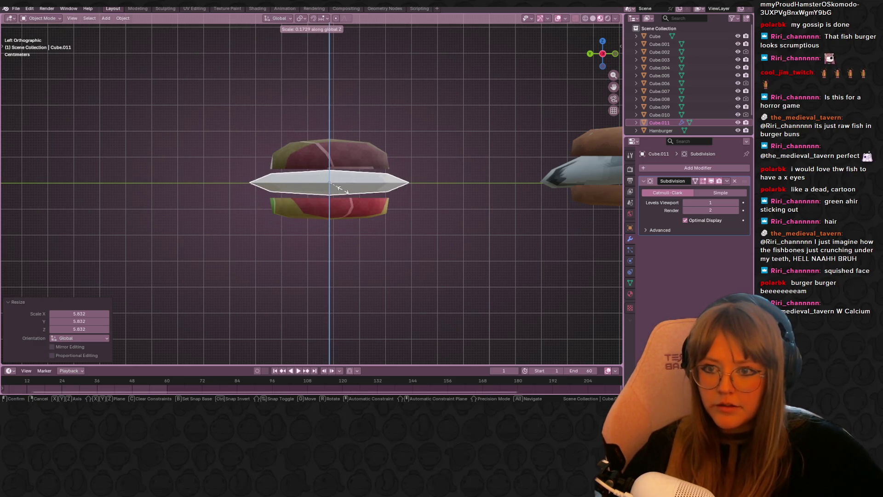
left_click(339, 190)
Nudge the patty down and scale it to 1.074 so it fills the buns
key("s")
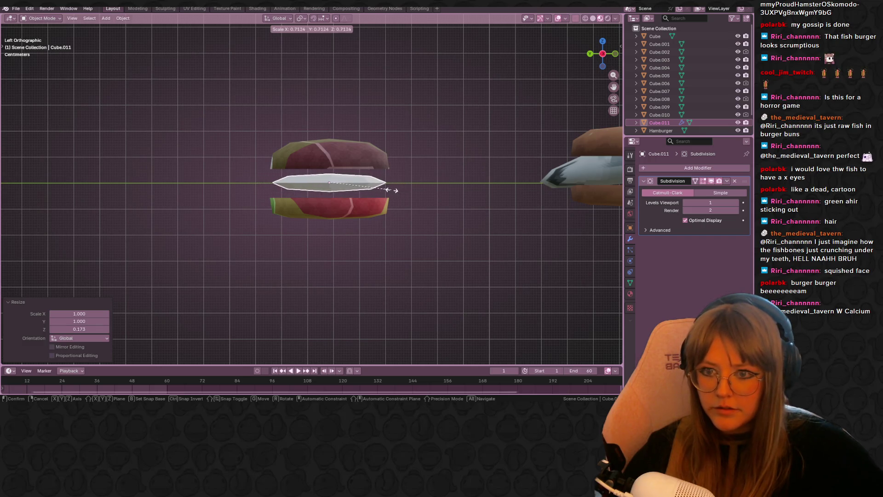
left_click(391, 191)
key("g")
left_click(397, 188)
key("s")
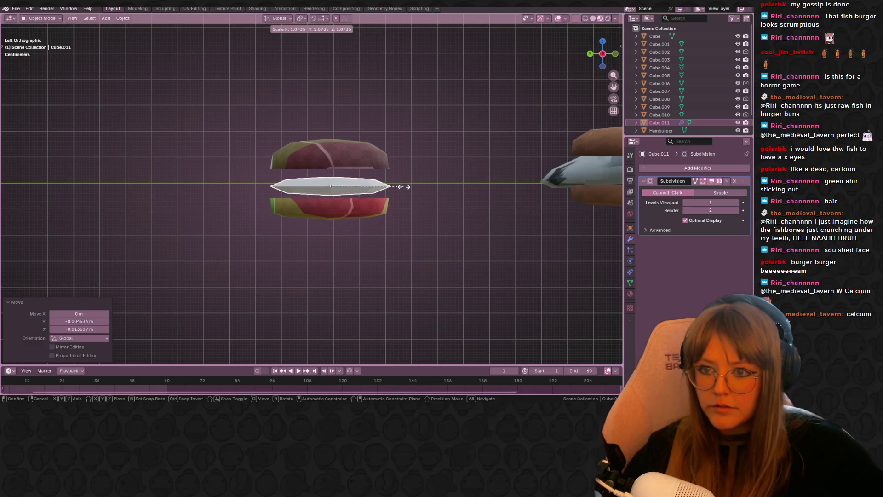
left_click(405, 187)
scroll(414, 142, "down", 3, "shift")
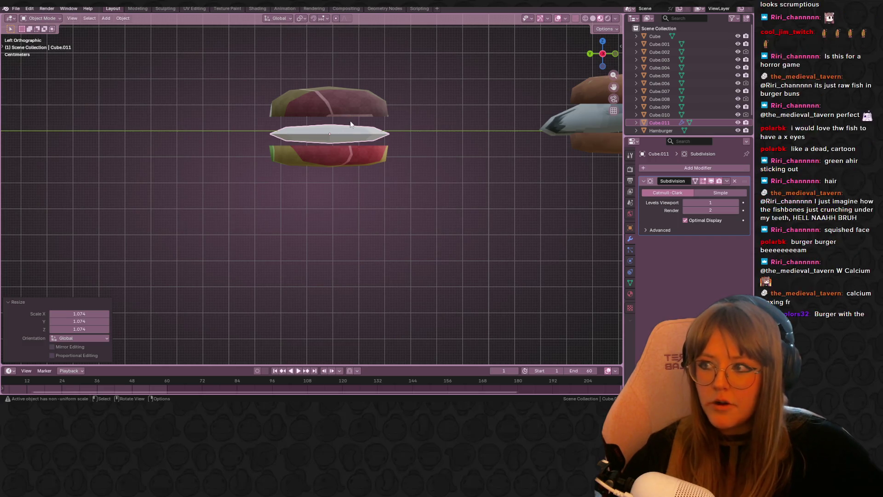
scroll(373, 95, "down", 7)
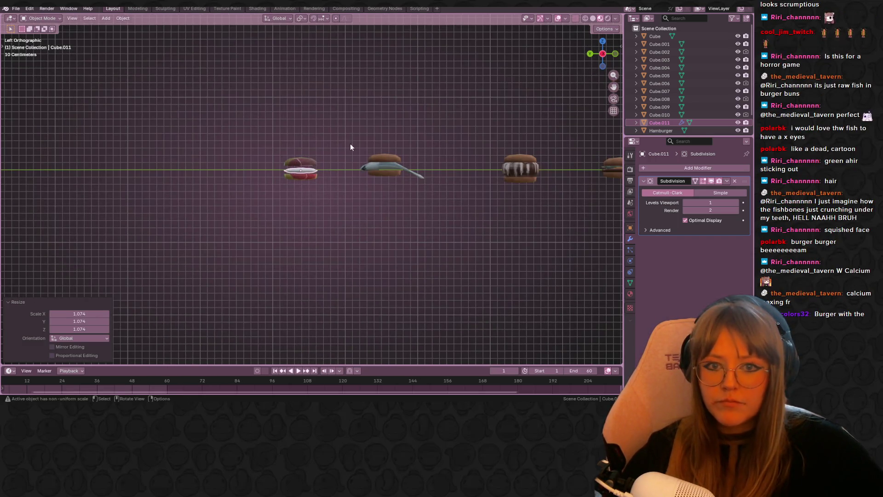
Delete the white oval filling and copy the third burger's patty into the first burger
key("Delete")
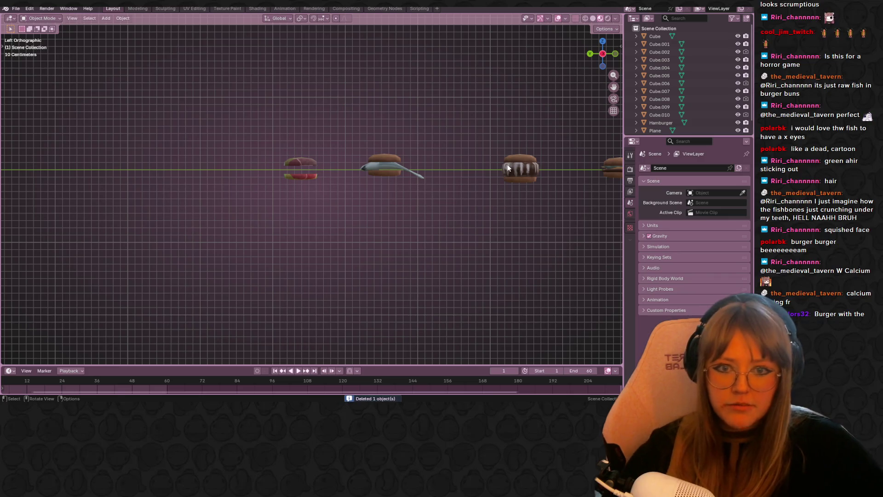
left_click(518, 168)
key("g")
left_click(276, 166)
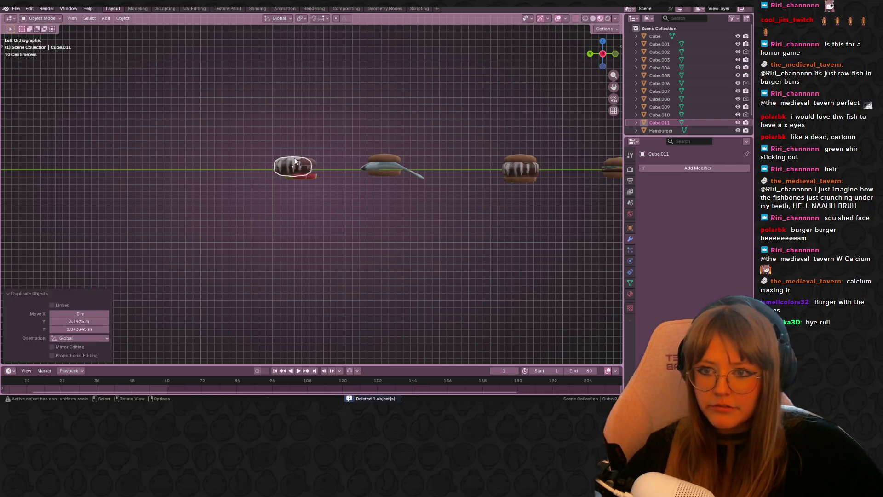
scroll(258, 174, "up", 4)
scroll(361, 167, "up", 3)
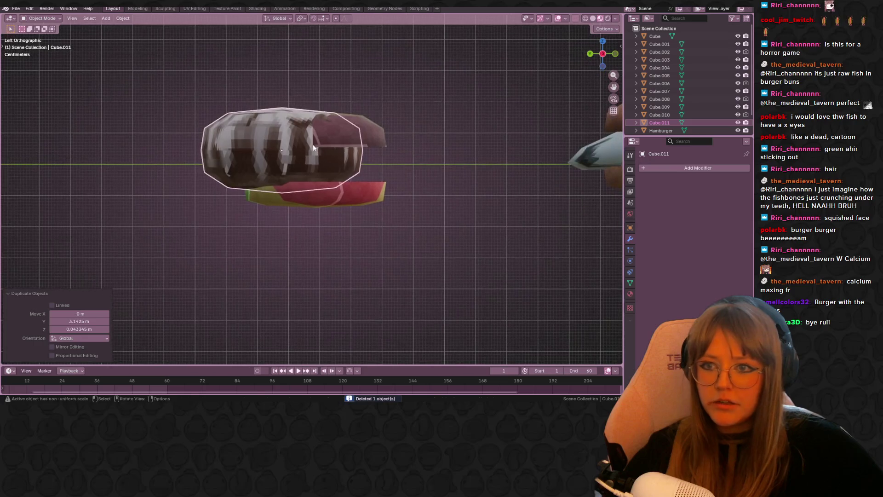
key("g")
left_click(347, 151)
Flatten the copied patty to 0.336, shrink it to 0.736, and select a side face in Edit Mode
key("s")
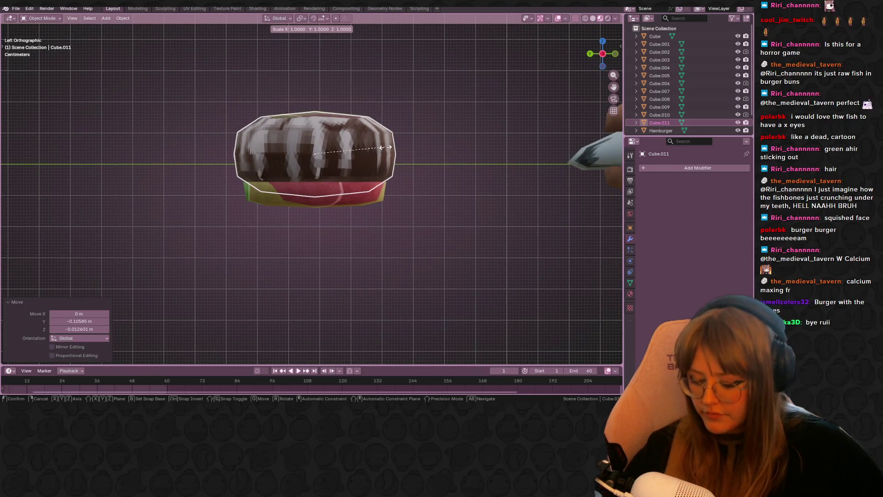
key("z")
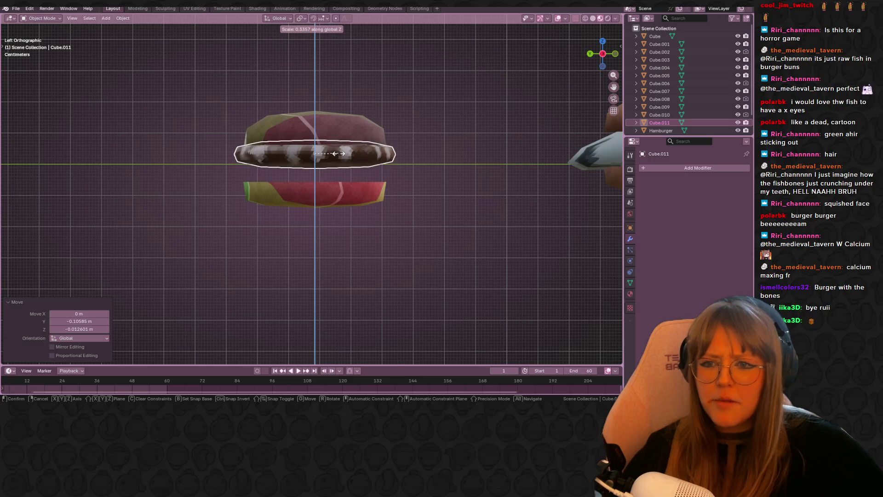
left_click(345, 157)
middle_click_drag(415, 160, 431, 155, "shift")
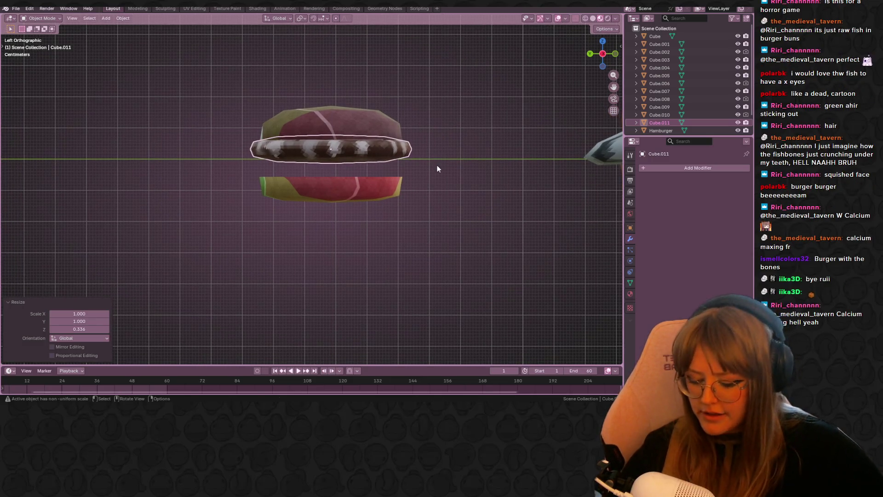
key("s")
key("g")
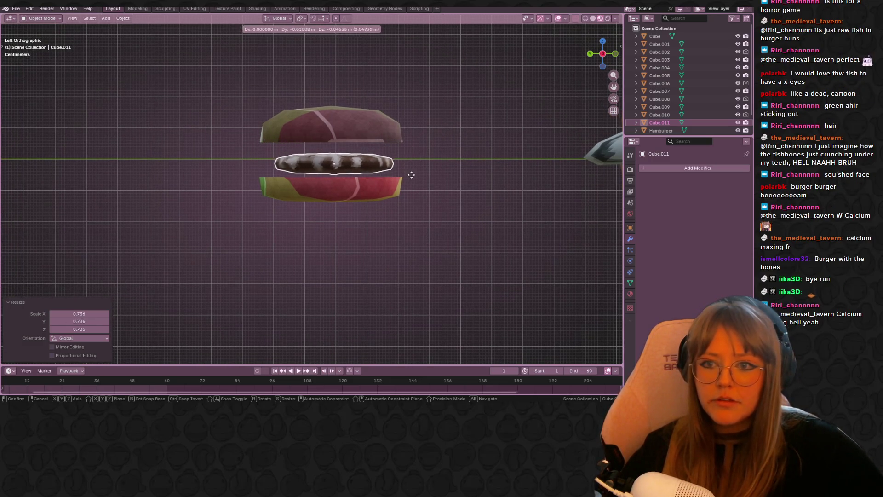
left_click(408, 175)
key("Tab")
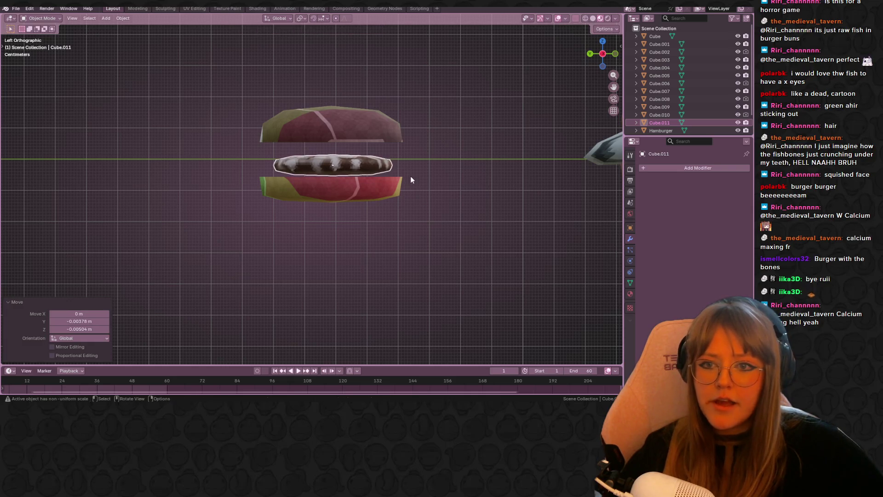
mouse_move(418, 168)
middle_mouse_down()
mouse_move(426, 125)
mouse_move(333, 207)
mouse_move(354, 175)
middle_mouse_up()
left_click(333, 207)
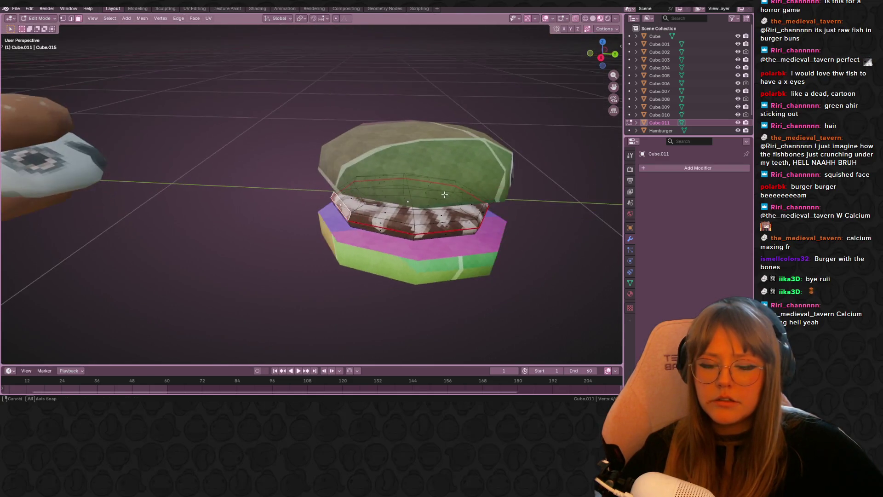
Extrude the patty's side face outward and taper its end to 0.663
left_click(602, 68)
key("e")
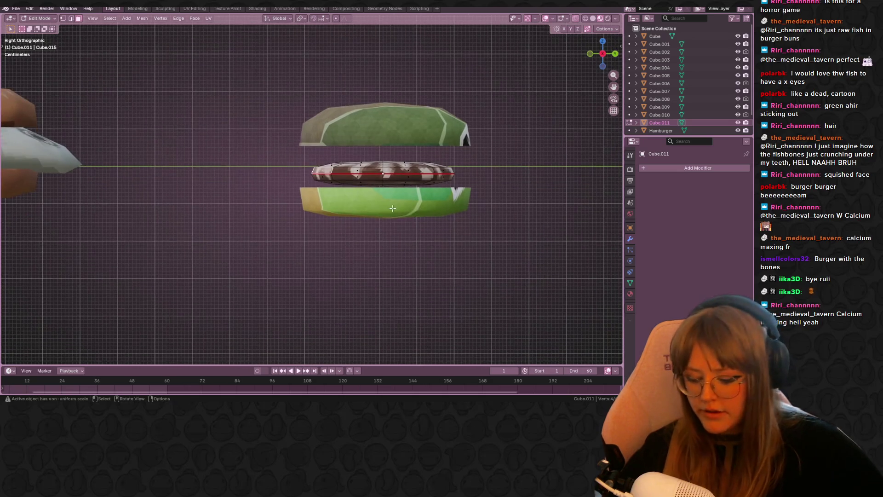
left_click(383, 173)
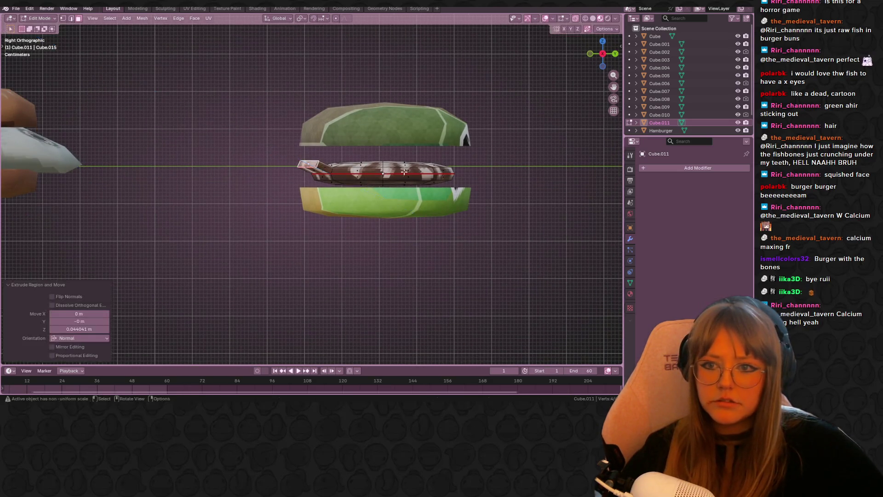
mouse_move(383, 172)
middle_mouse_down()
mouse_move(451, 193)
mouse_move(483, 221)
middle_mouse_up()
key("s")
left_click(418, 221)
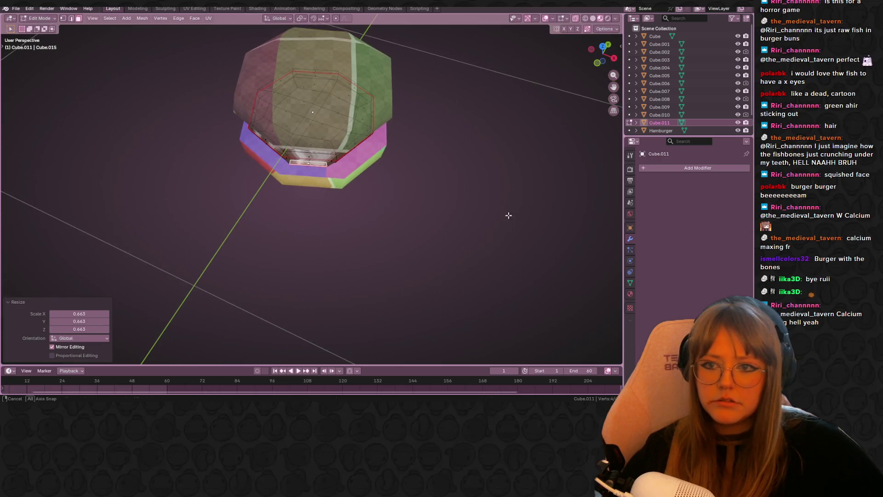
mouse_move(418, 221)
middle_mouse_down()
mouse_move(425, 168)
mouse_move(453, 200)
mouse_move(421, 173)
mouse_move(457, 124)
mouse_move(416, 155)
mouse_move(434, 138)
mouse_move(417, 182)
mouse_move(410, 171)
middle_mouse_up()
left_click(445, 176)
Extrude the tail one more segment and taper its tip to 0.616
key("e")
left_click(424, 161)
key("s")
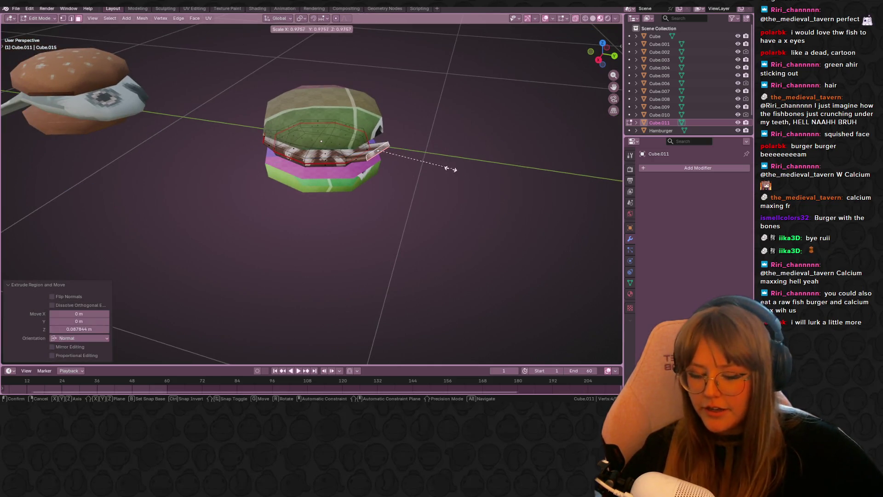
left_click(419, 171)
mouse_move(419, 171)
middle_mouse_down()
mouse_move(270, 187)
mouse_move(298, 169)
mouse_move(285, 167)
mouse_move(437, 179)
mouse_move(499, 195)
mouse_move(553, 181)
mouse_move(471, 221)
mouse_move(337, 164)
mouse_move(241, 209)
mouse_move(253, 198)
middle_mouse_up()
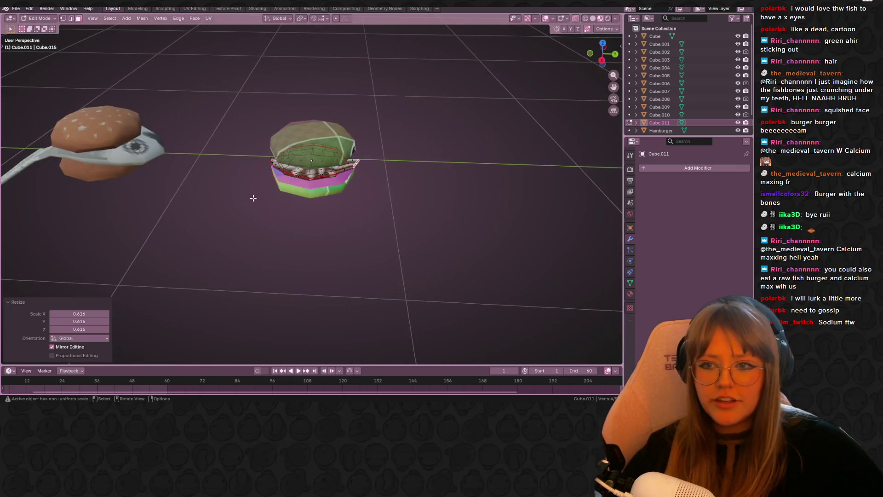
scroll(272, 164, "up", 2)
mouse_move(414, 211)
middle_mouse_down()
mouse_move(262, 179)
mouse_move(168, 190)
mouse_move(126, 170)
mouse_move(26, 205)
mouse_move(612, 188)
mouse_move(600, 182)
mouse_move(585, 213)
mouse_move(607, 238)
mouse_move(584, 250)
mouse_move(572, 170)
mouse_move(436, 164)
mouse_move(413, 181)
mouse_move(396, 239)
mouse_move(479, 163)
mouse_move(40, 181)
mouse_move(572, 163)
mouse_move(430, 198)
mouse_move(469, 225)
mouse_move(437, 247)
middle_mouse_up()
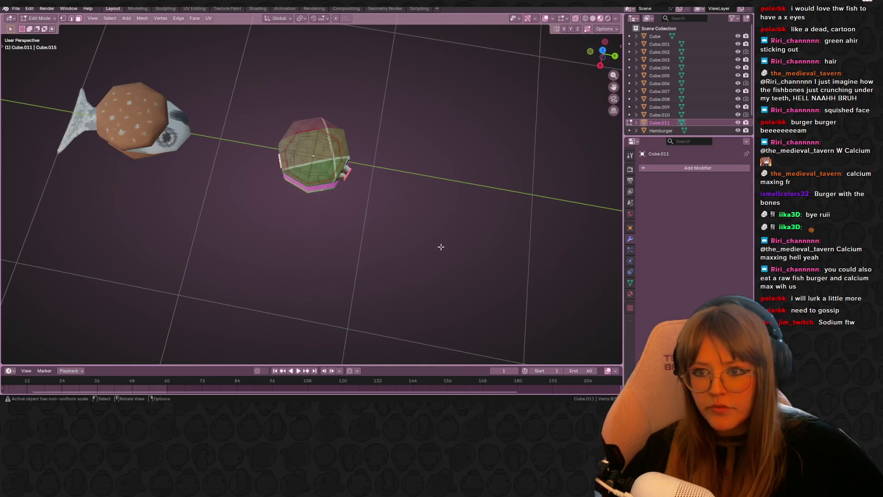
Extrude the selected faces, enlarge them by 2.442, and box-select the right-half vertices from the left view
key("e")
left_click(480, 262)
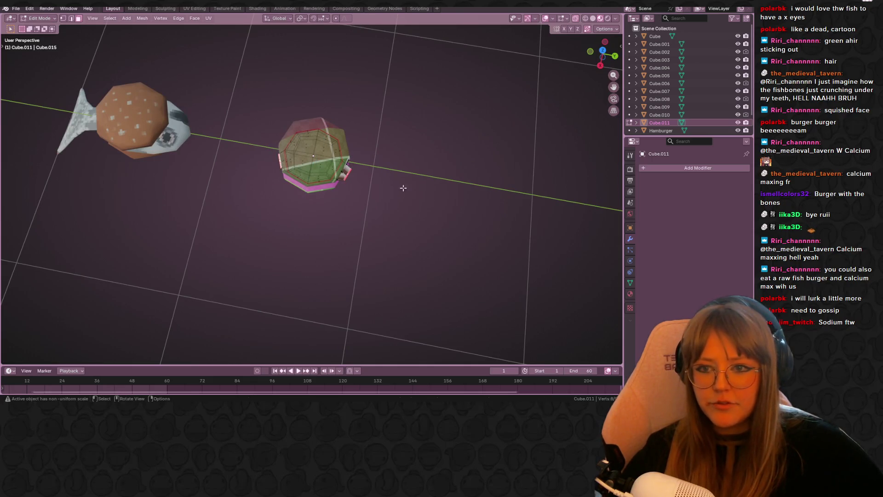
mouse_move(401, 187)
middle_mouse_down()
mouse_move(438, 161)
mouse_move(387, 155)
mouse_move(414, 170)
mouse_move(347, 181)
mouse_move(420, 104)
middle_mouse_up()
key("s")
left_click(492, 161)
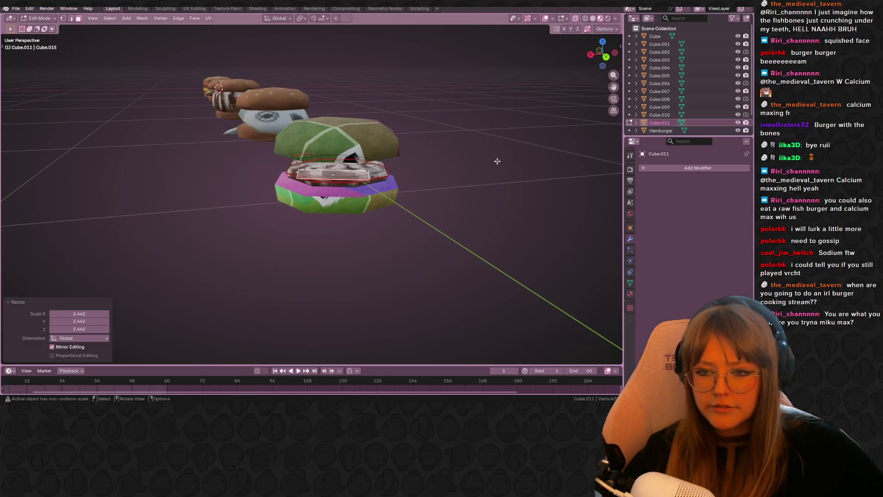
mouse_move(497, 162)
middle_mouse_down()
mouse_move(510, 209)
mouse_move(540, 136)
mouse_move(467, 185)
mouse_move(414, 148)
mouse_move(451, 181)
mouse_move(580, 111)
middle_mouse_up()
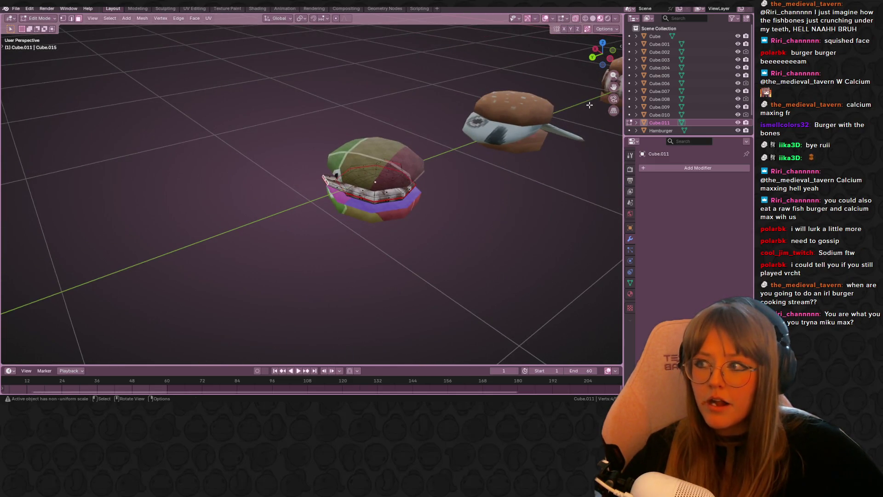
left_click(610, 59)
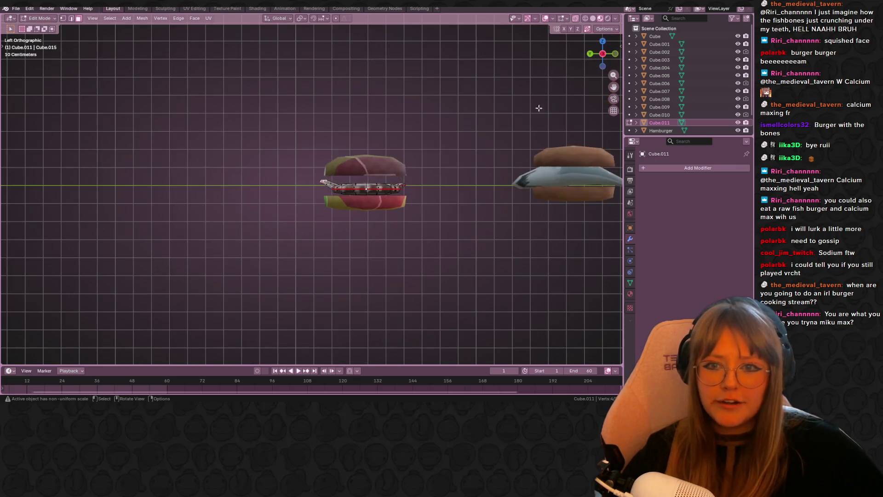
scroll(421, 179, "up", 2)
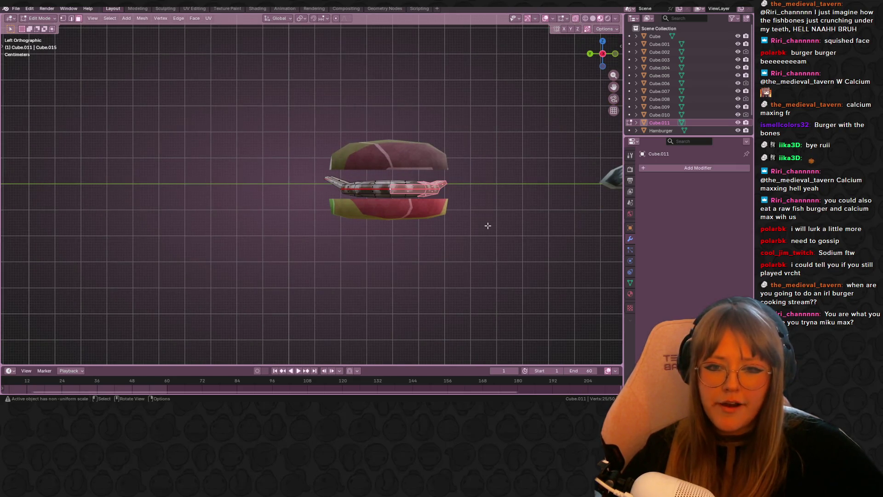
left_click_drag(463, 225, 463, 225)
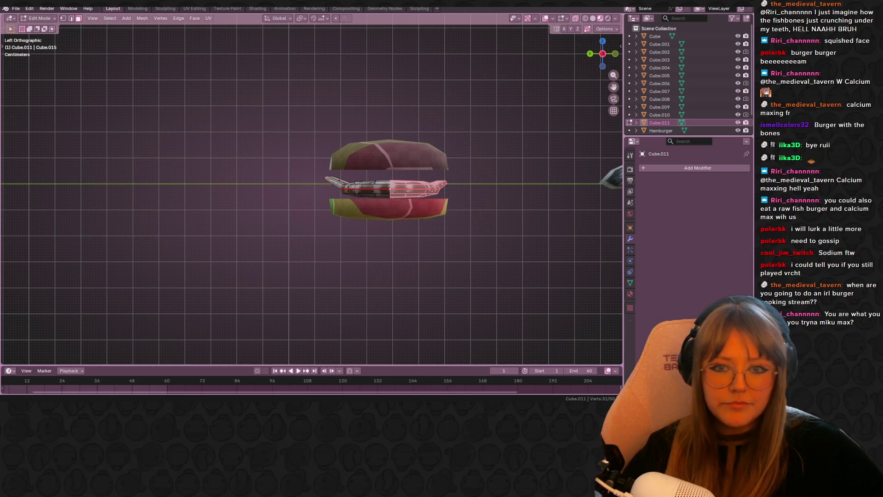
Switch to Solid shading and delete the selected half of the patty's vertices
left_click(593, 18)
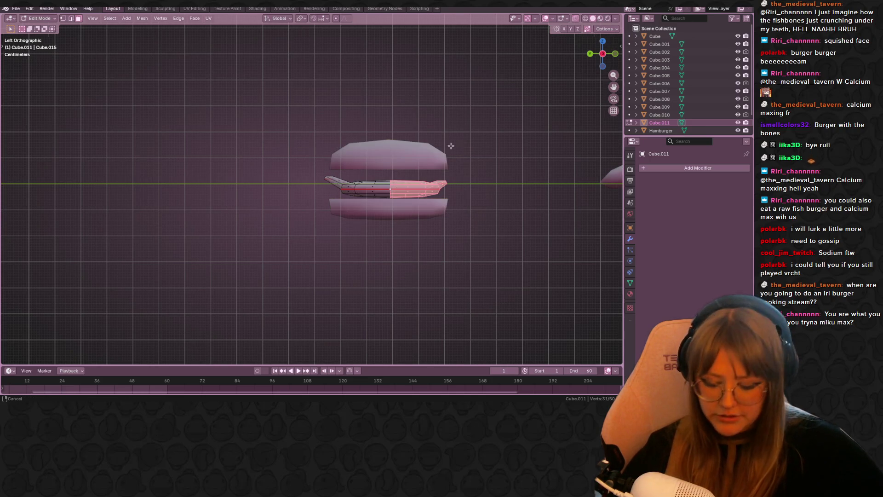
middle_click_drag(451, 146, 444, 145, "shift")
key("x")
key("Escape")
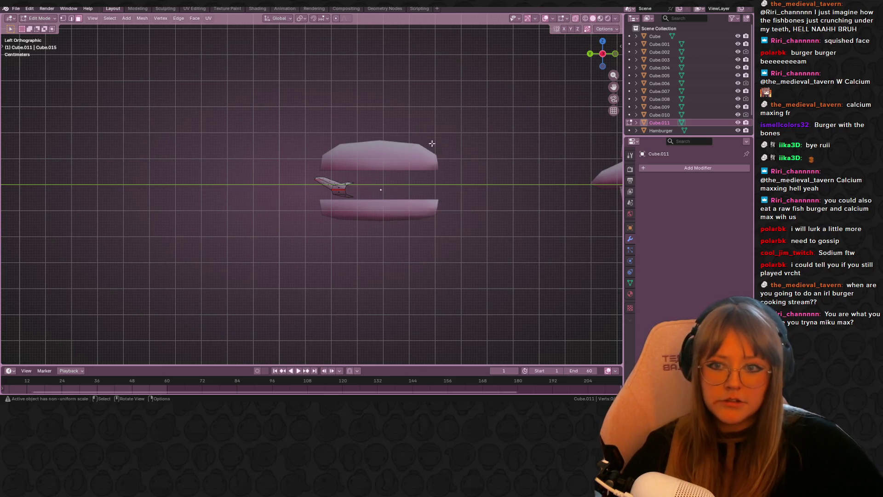
key("x")
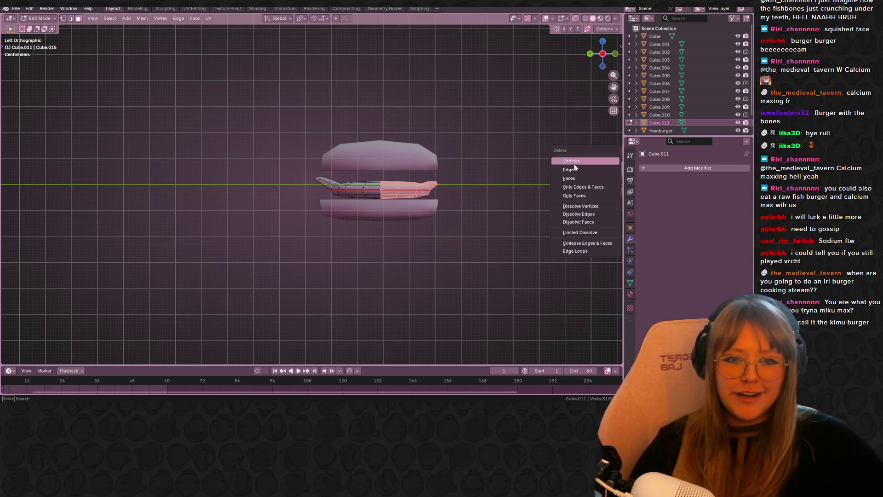
left_click(587, 176)
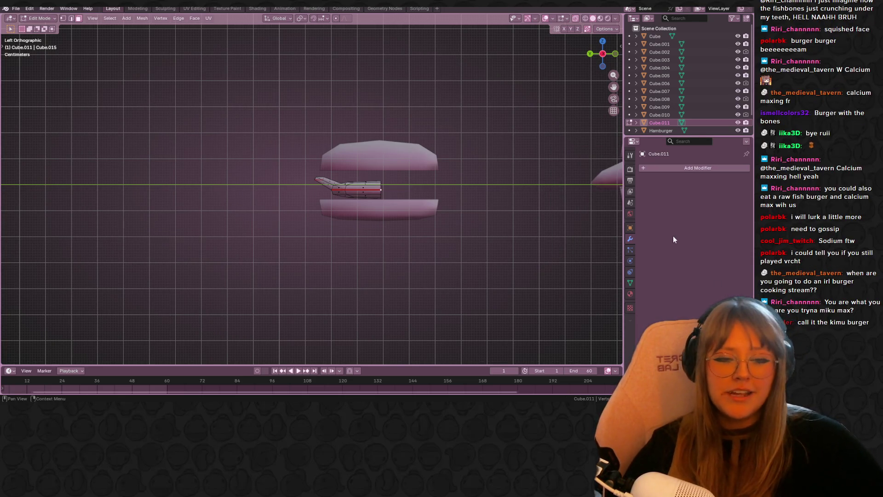
Add a Mirror modifier to the patty so the tail appears on both sides
left_click(686, 170)
key("space")
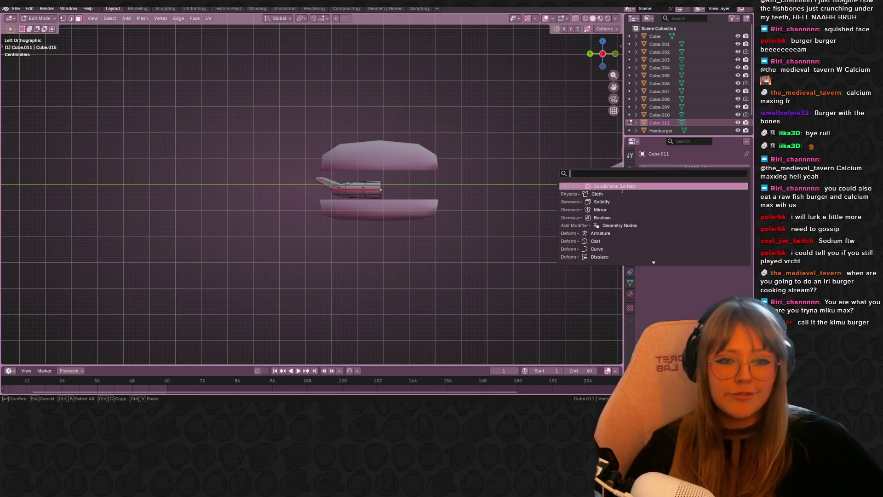
left_click(619, 209)
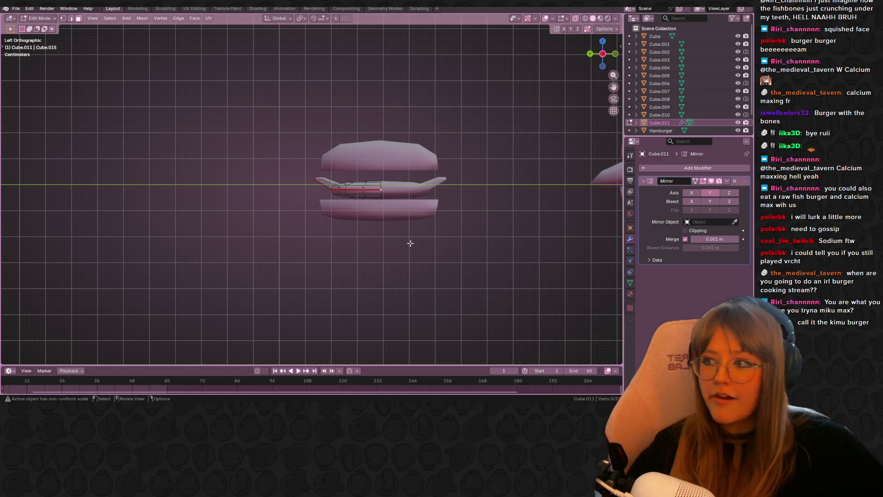
Shrink the selected side face of the patty to 0.831
mouse_move(372, 219)
middle_mouse_down()
mouse_move(363, 193)
mouse_move(319, 147)
mouse_move(351, 158)
mouse_move(341, 122)
middle_mouse_up()
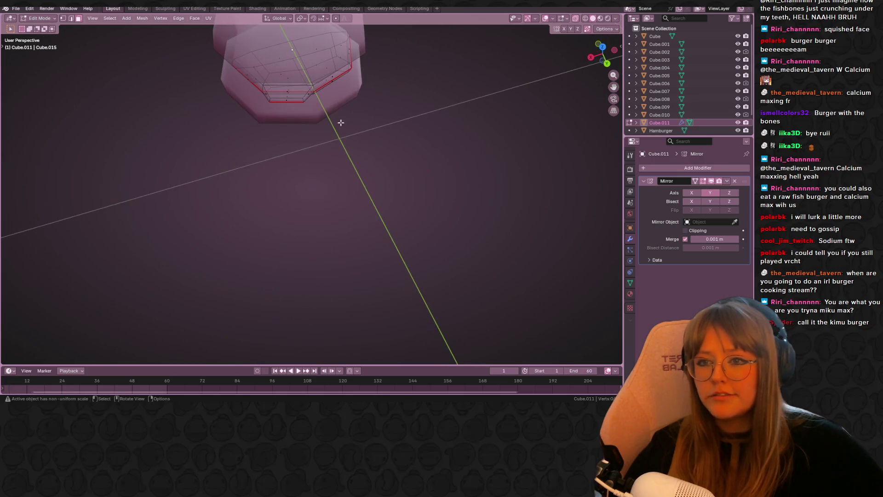
mouse_move(289, 105)
middle_mouse_down()
mouse_move(401, 92)
mouse_move(386, 138)
mouse_move(402, 173)
middle_mouse_up()
scroll(386, 138, "up", 3)
key("s")
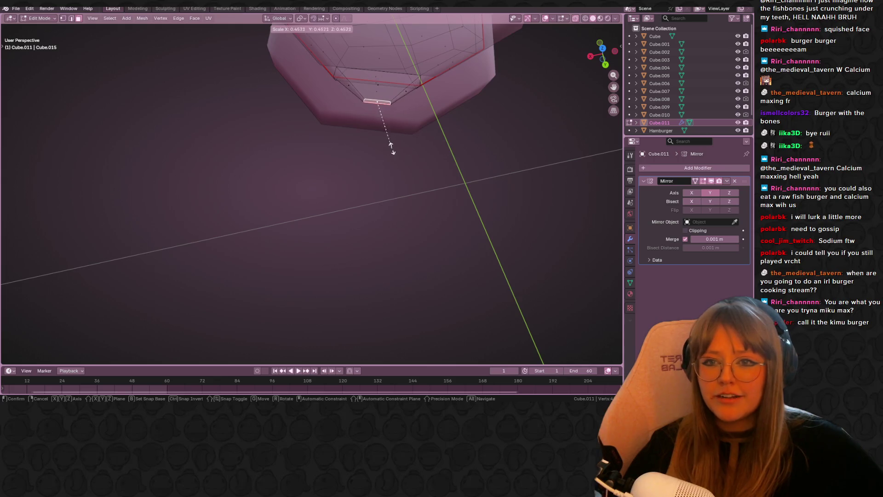
left_click(467, 184)
Stretch the face tall along the Z axis to about 6.77
middle_click_drag(467, 184, 587, 65)
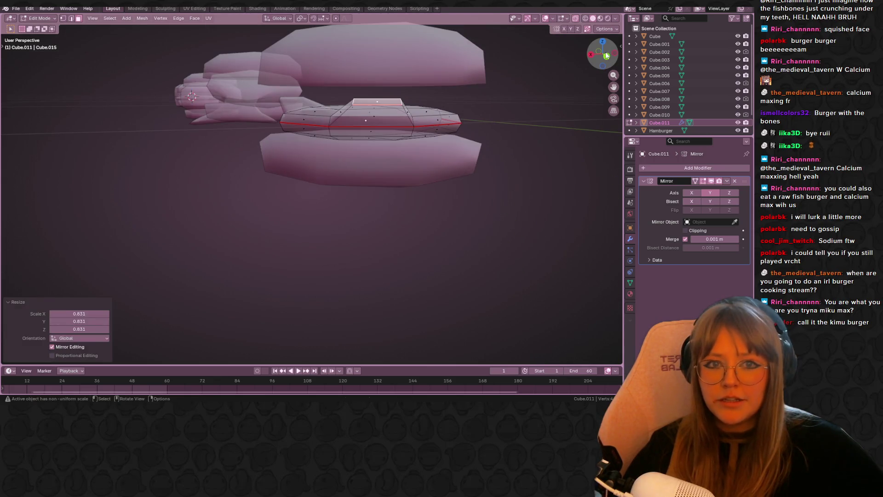
left_click(606, 55)
key("s")
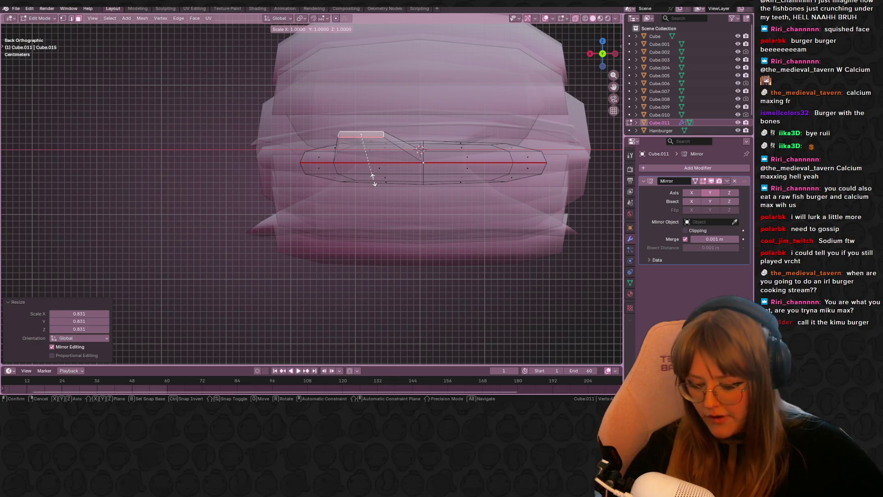
key("z")
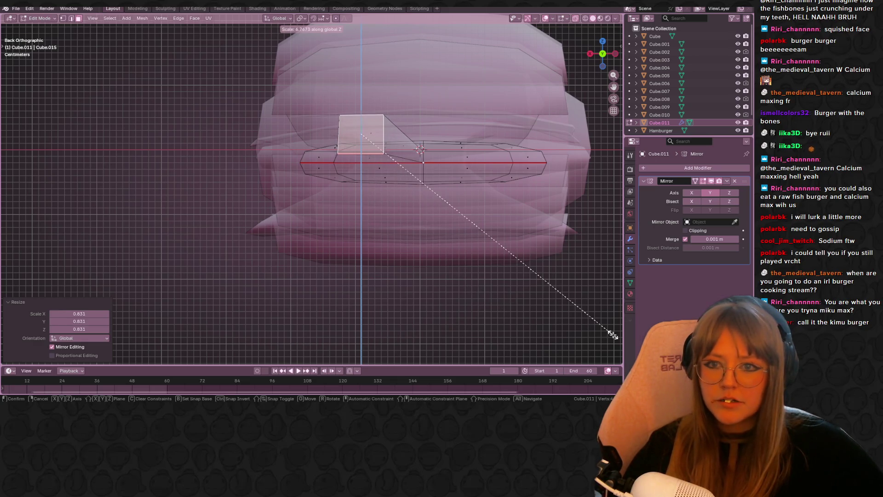
left_click(613, 332)
mouse_move(613, 331)
middle_mouse_down()
mouse_move(508, 152)
mouse_move(422, 158)
mouse_move(542, 92)
middle_mouse_up()
In side view, extrude the end face outward and rotate it to tilt the arm
left_click(606, 57)
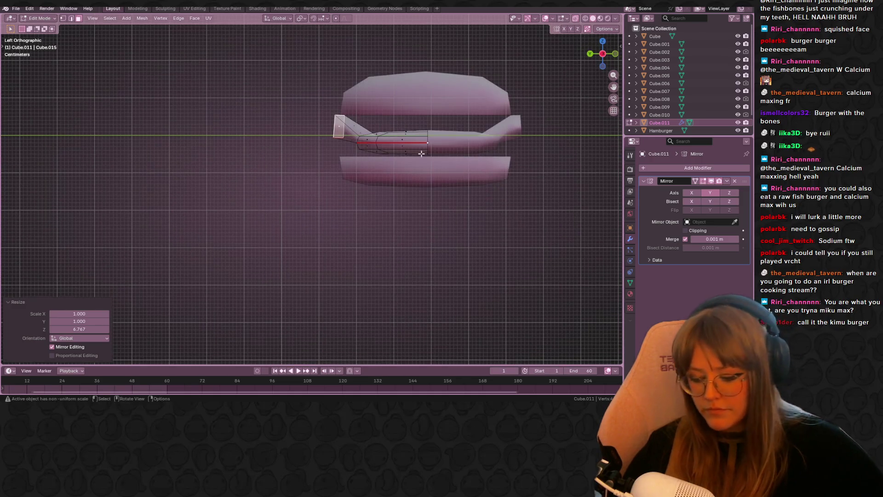
key("e")
left_click(336, 195)
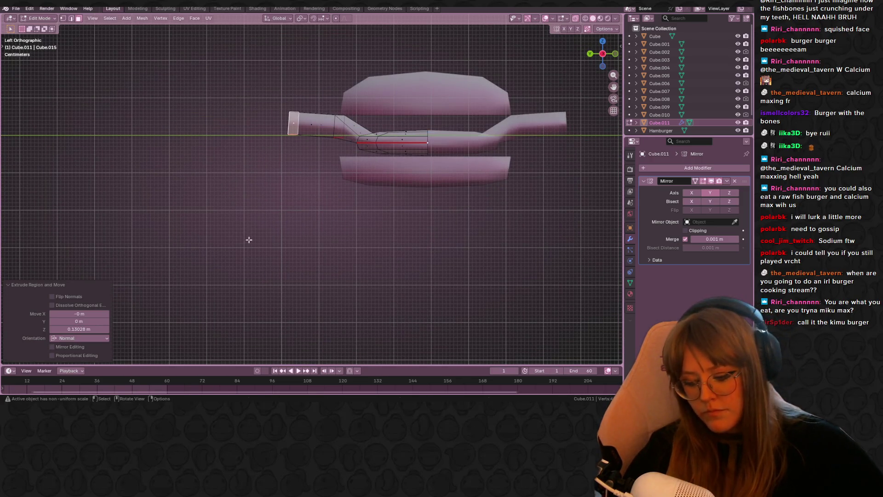
key("r")
left_click(282, 255)
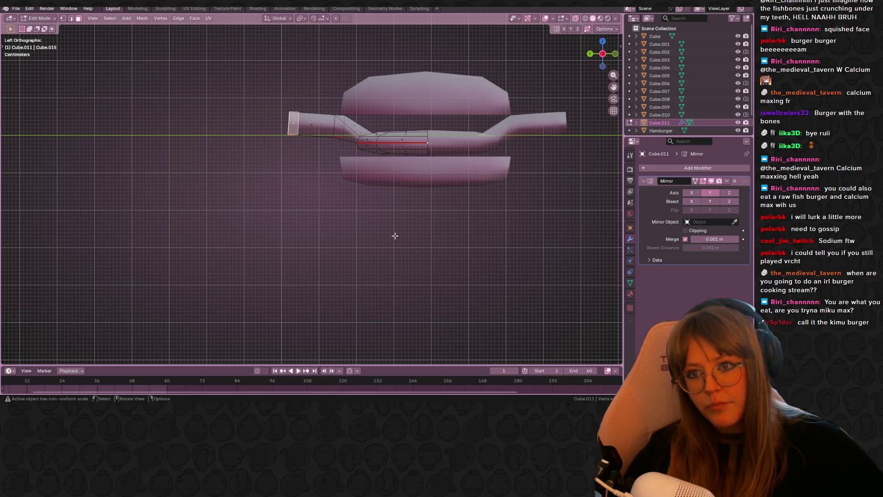
mouse_move(394, 232)
middle_mouse_down("shift")
mouse_move(364, 203)
mouse_move(394, 191)
middle_mouse_up("shift")
Add an edge loop to the tube by extruding in place and sliding it along
key("e")
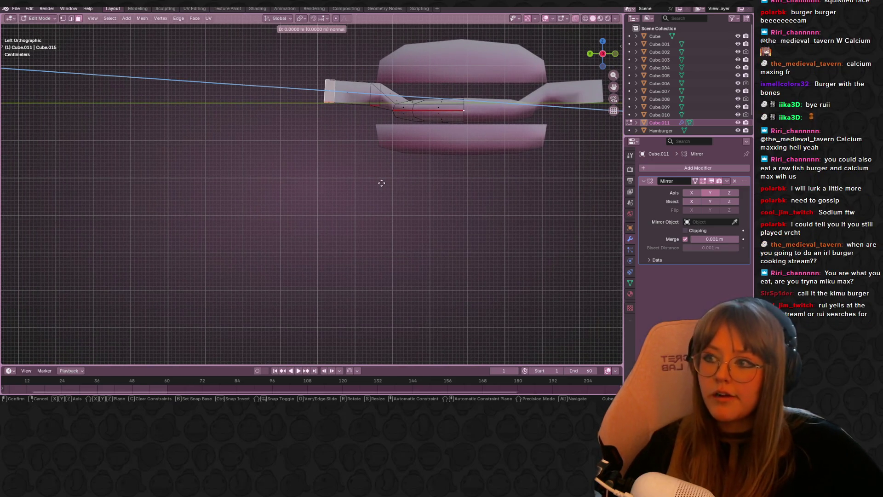
right_click(382, 183)
key("g")
key("g")
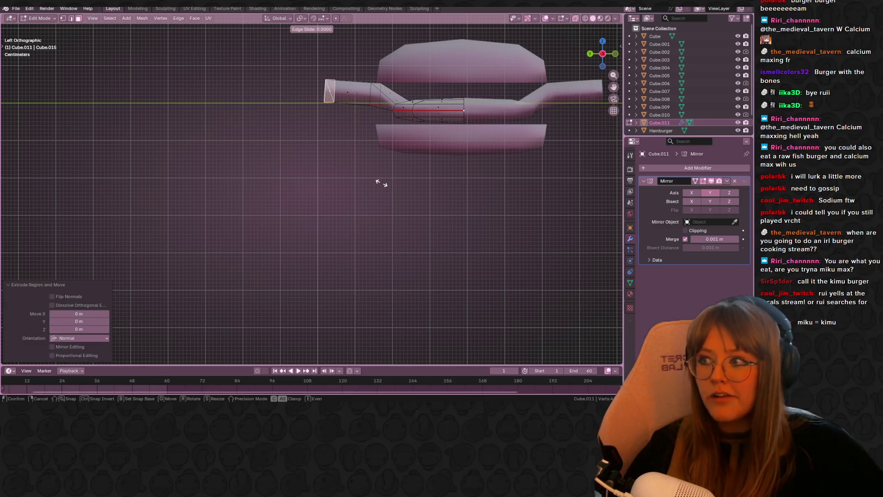
left_click(396, 182)
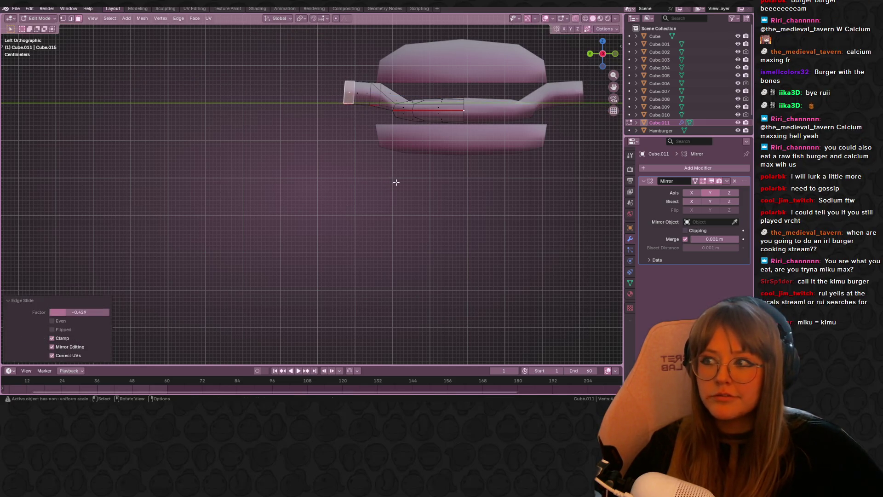
scroll(394, 181, "up", 2)
middle_click_drag(439, 176, 421, 148, "shift")
Extrude the tube end further and move the end face lower
key("e")
left_click(366, 165)
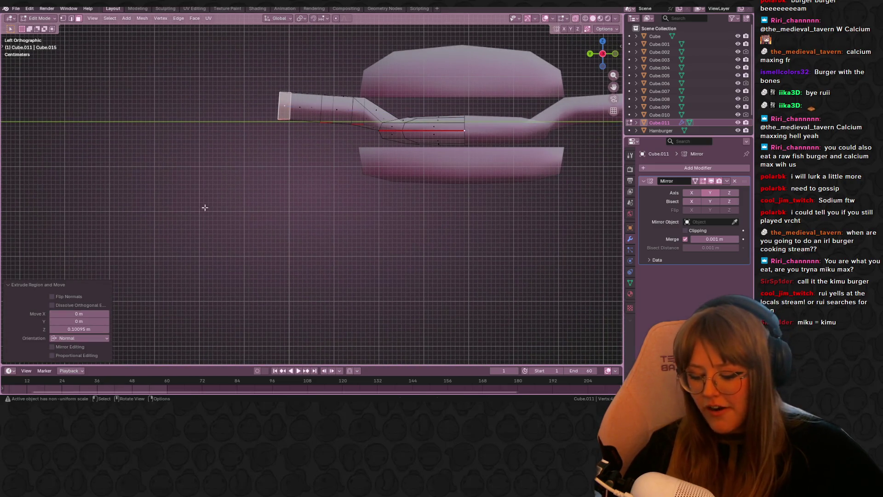
key("g")
left_click(229, 238)
key("g")
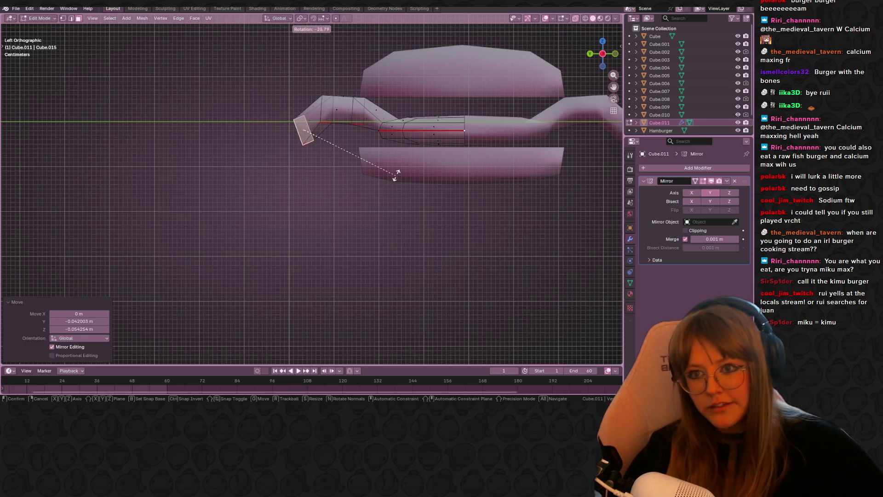
right_click(391, 161)
key("g")
left_click(389, 152)
mouse_move(388, 152)
middle_mouse_down()
mouse_move(398, 216)
mouse_move(405, 193)
middle_mouse_up()
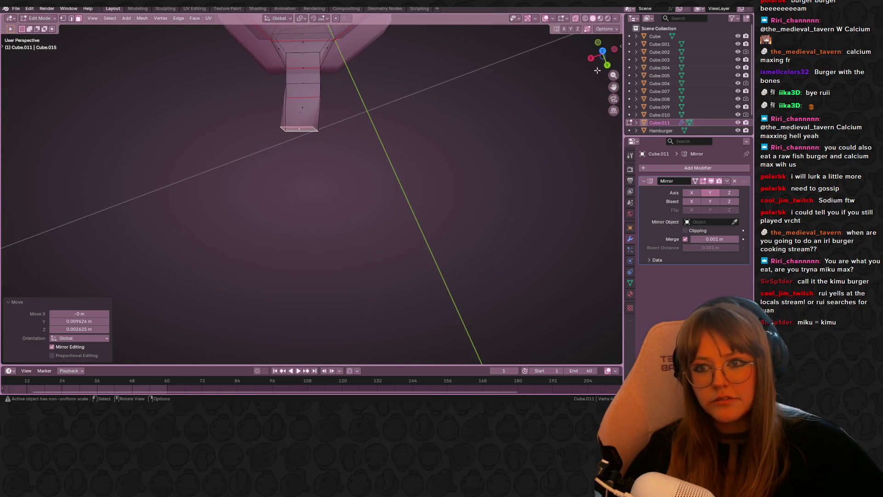
In top view, nudge the tube end sideways and rotate it to angle outward
left_click(603, 47)
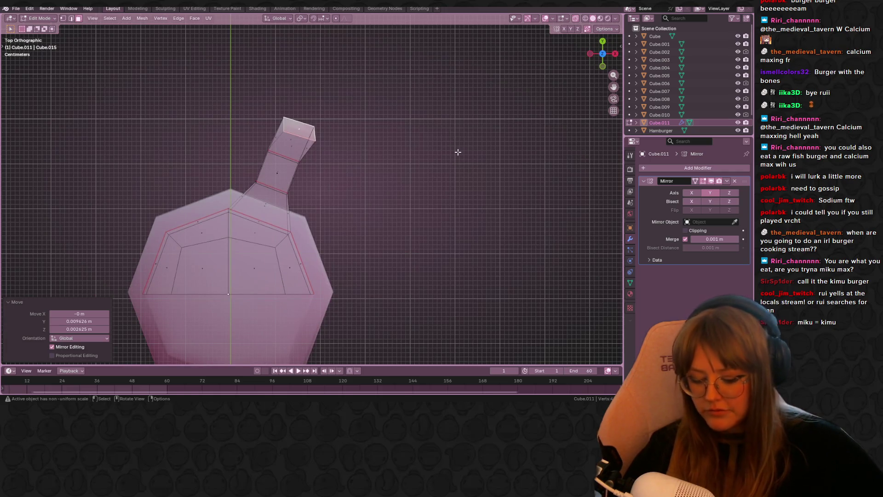
key("g")
left_click(456, 149)
key("r")
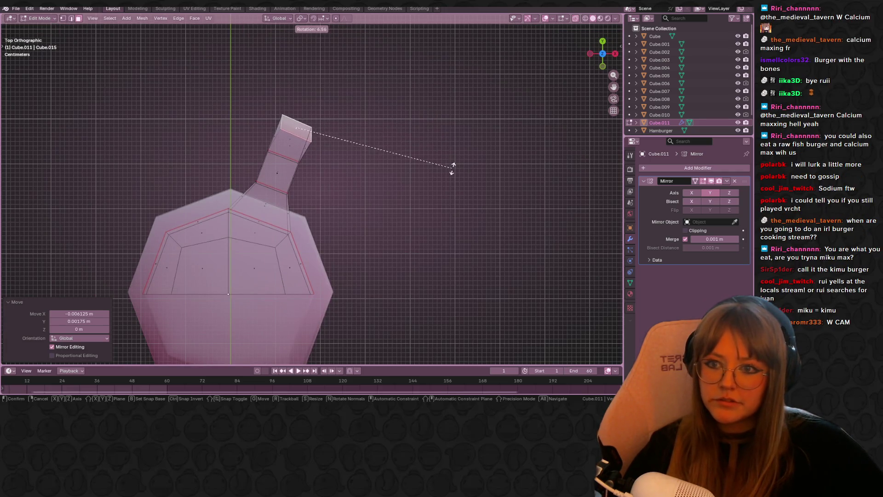
left_click(423, 213)
mouse_move(432, 211)
middle_mouse_down()
mouse_move(327, 142)
mouse_move(235, 143)
mouse_move(199, 131)
mouse_move(245, 144)
mouse_move(230, 157)
middle_mouse_up()
key("r")
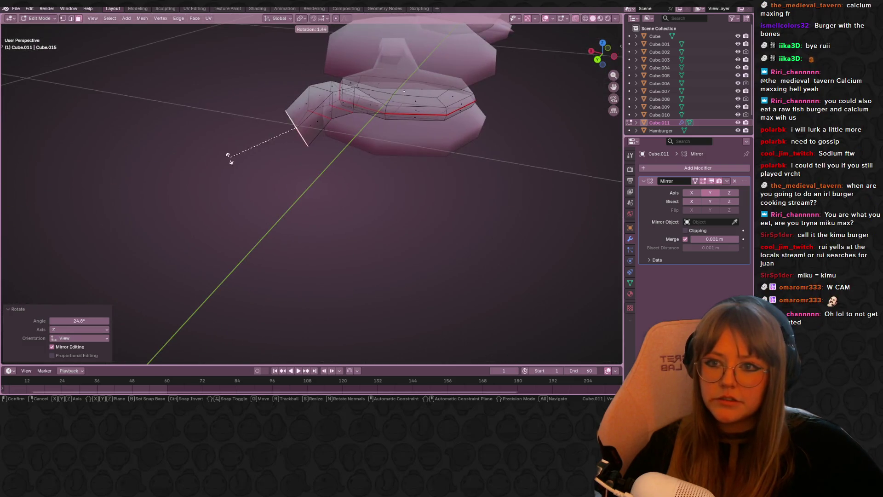
left_click(215, 174)
mouse_move(278, 207)
middle_mouse_down()
mouse_move(325, 162)
mouse_move(396, 179)
middle_mouse_up()
Extrude another tube segment and taper its tip to 0.690
key("e")
left_click(369, 193)
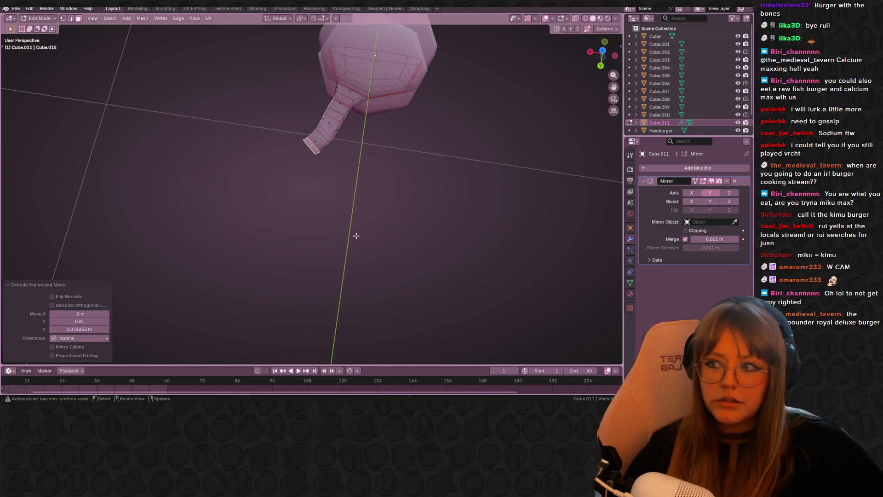
key("s")
left_click(287, 202)
mouse_move(287, 202)
middle_mouse_down()
mouse_move(321, 155)
mouse_move(565, 57)
middle_mouse_up()
left_click(607, 55)
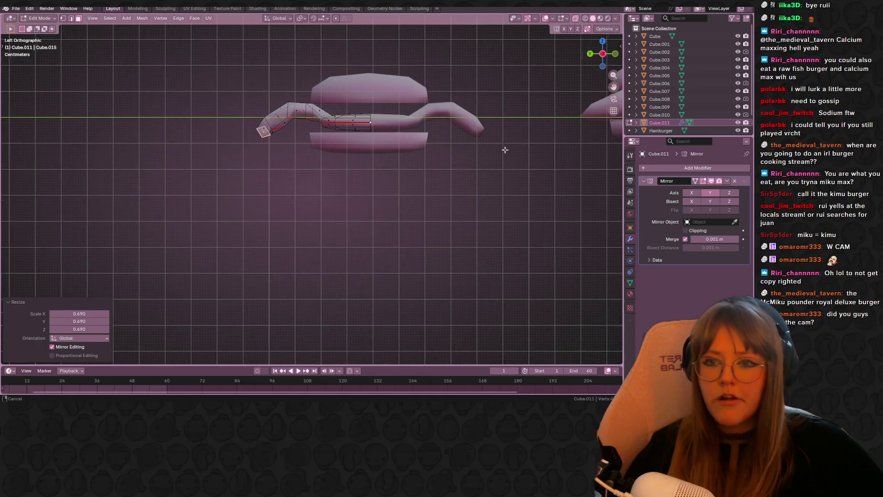
Try shifting the whole arm mesh down, undo it, and switch to the Twitch browser window
key("a")
key("g")
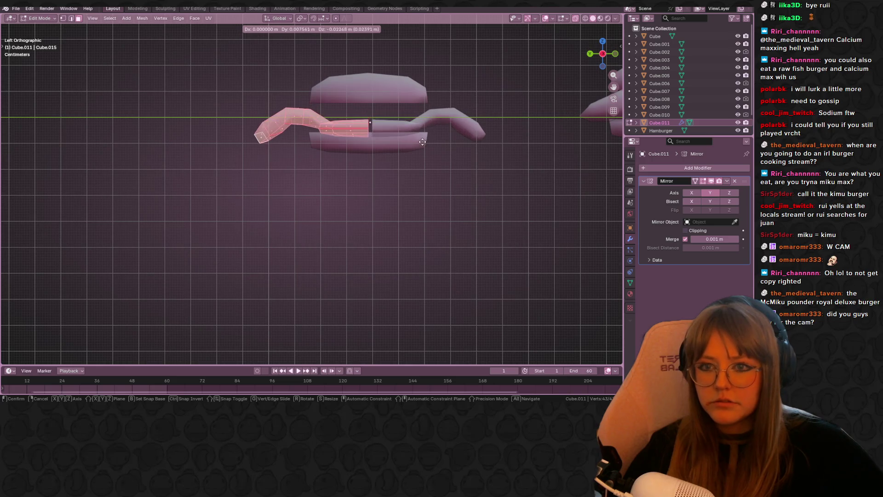
left_click(426, 139)
key("ctrl+z")
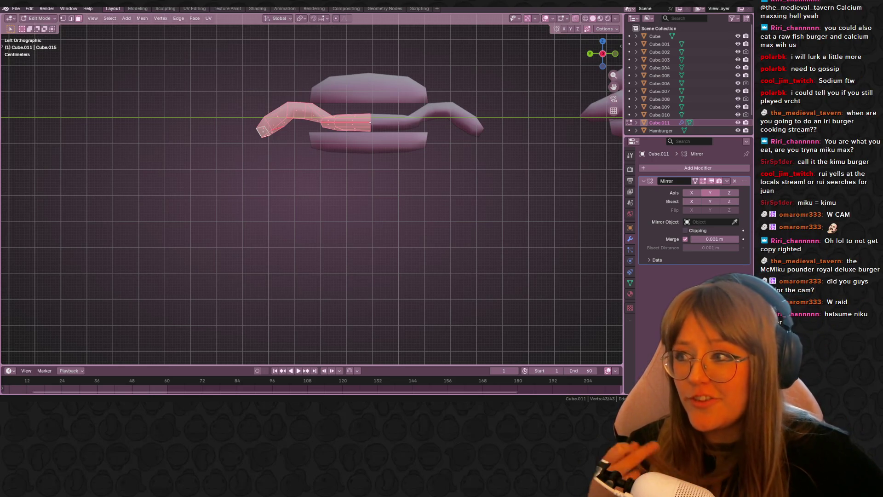
key("alt+Tab")
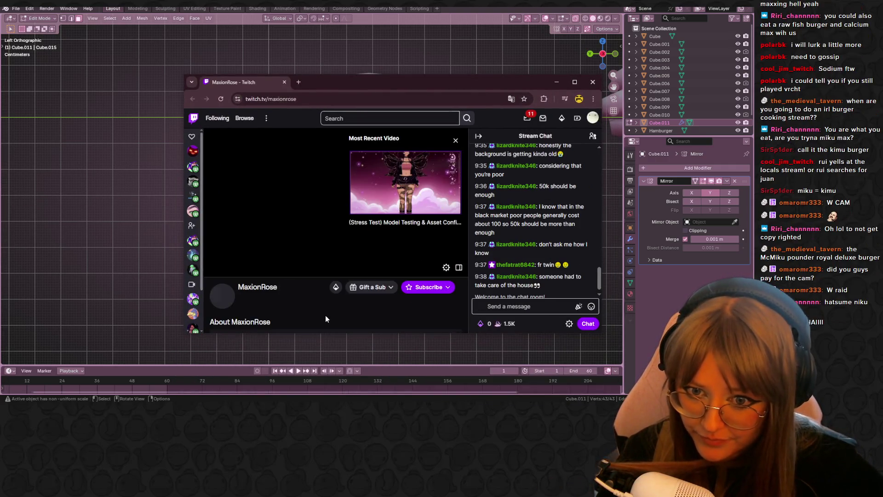
Open the raiding streamer's channel home page, scroll its recent broadcasts, and close the browser
scroll(326, 319, "down", 1)
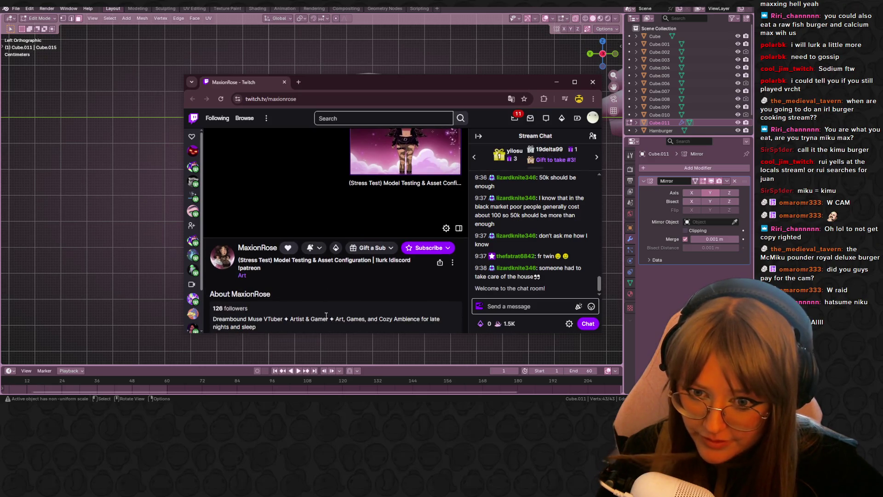
left_click(250, 252)
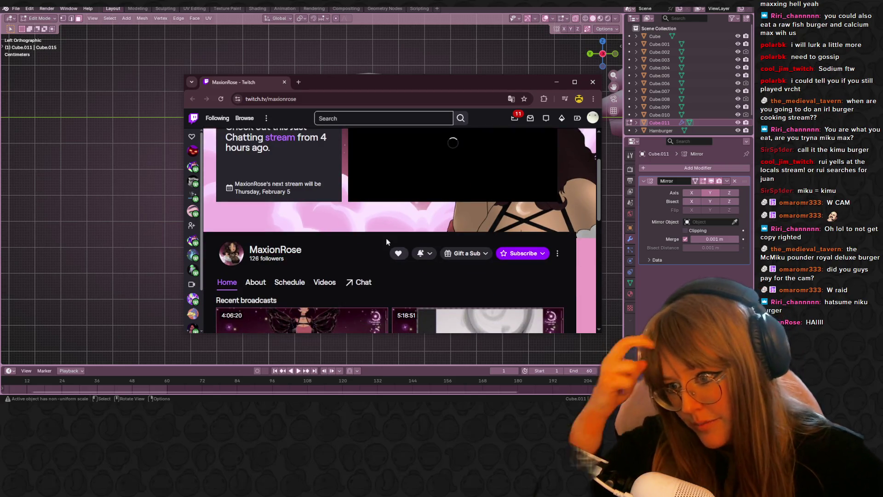
scroll(386, 241, "down", 3)
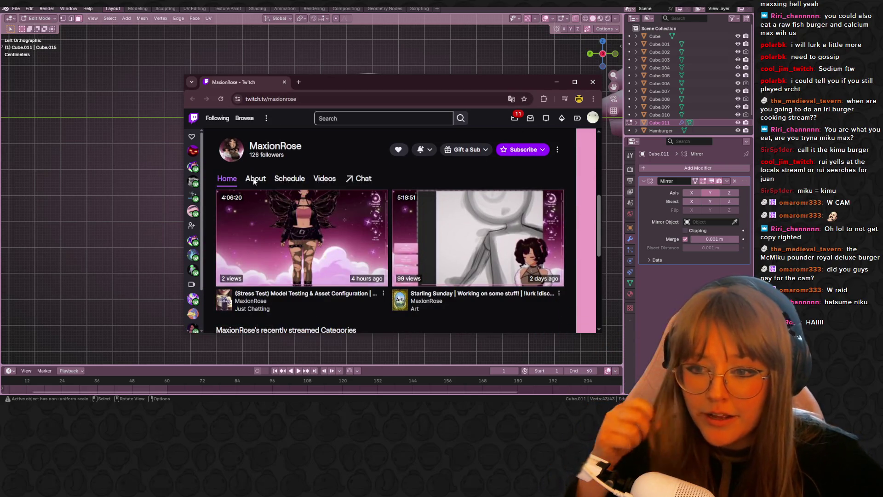
left_click(592, 82)
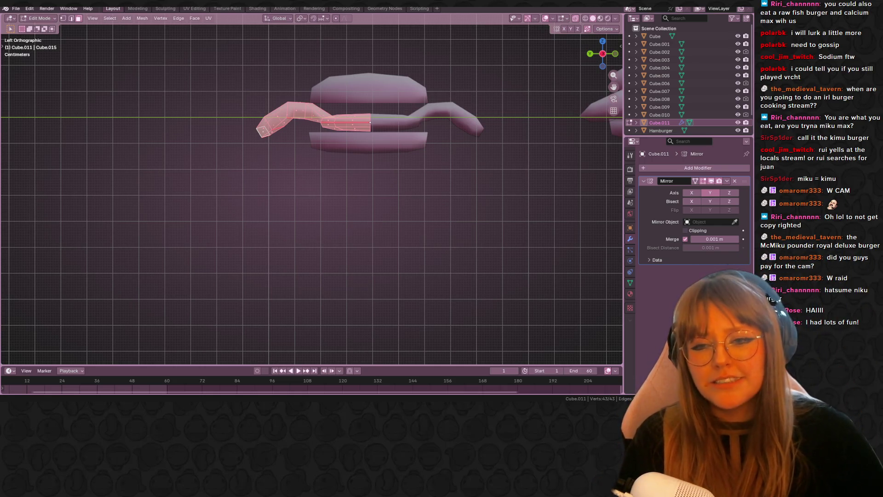
Move the twin-tail arm vertices further outward
scroll(421, 151, "up", 3)
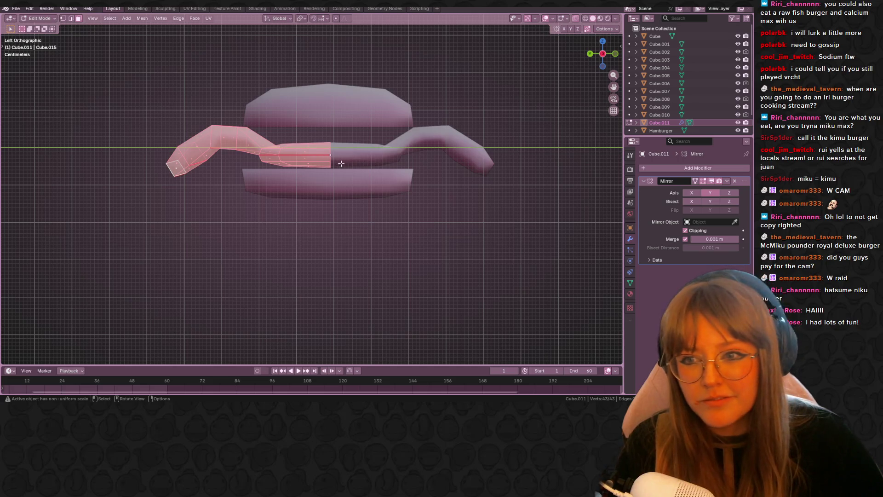
middle_click_drag(341, 163, 358, 179, "shift")
key("g")
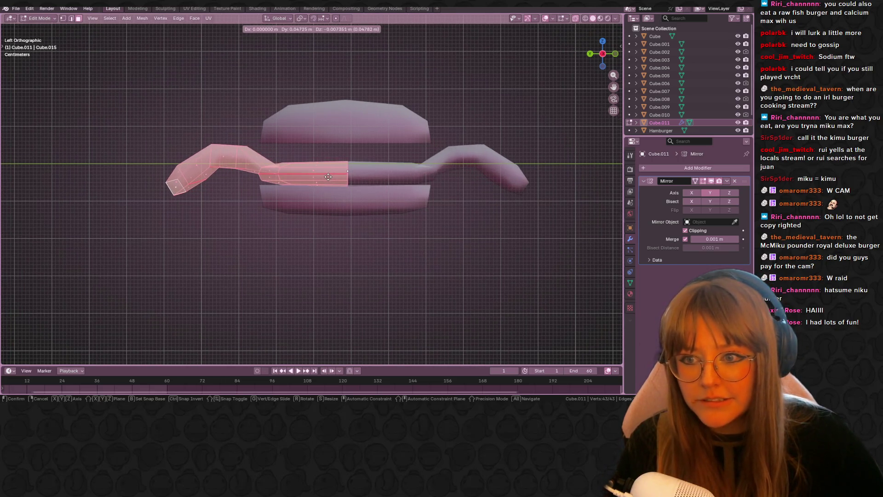
left_click(331, 177)
In Object Mode, lower the top bun along Z by about 0.061 m onto the patty
key("Tab")
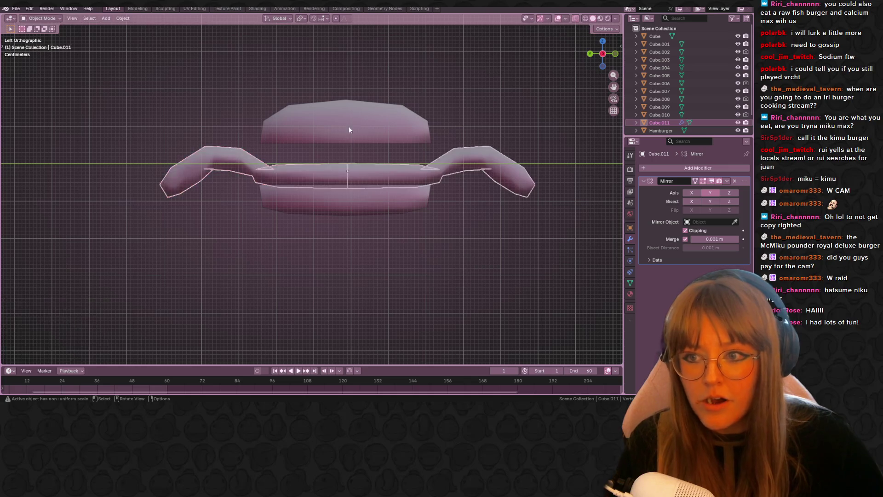
left_click(349, 129)
key("g")
key("z")
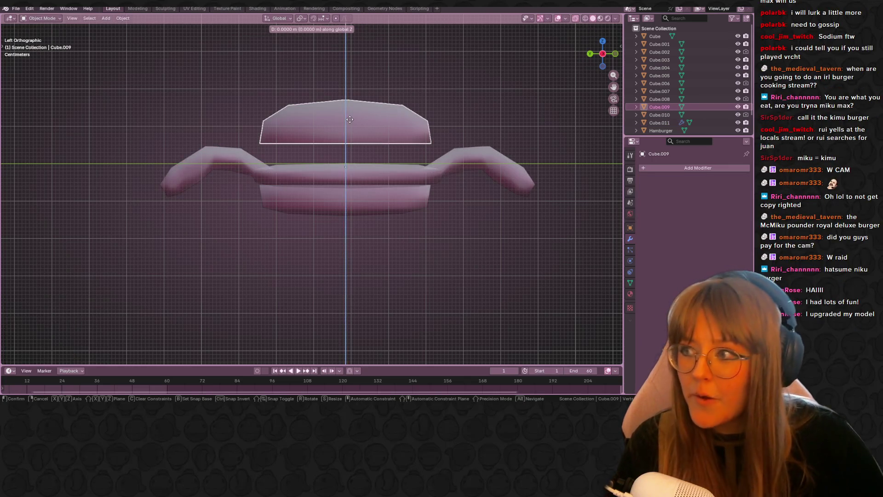
left_click(356, 145)
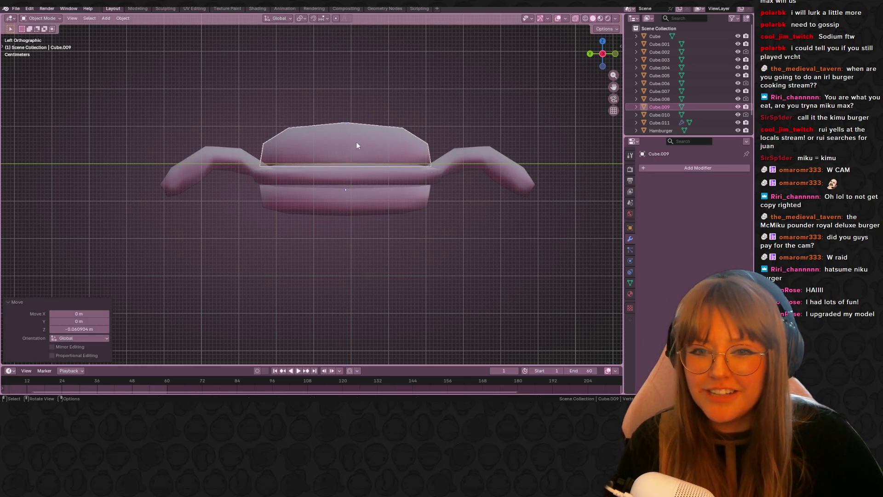
Deselect everything and switch the viewport to Material Preview shading
left_click(357, 194)
left_click(423, 74)
scroll(368, 87, "down", 3)
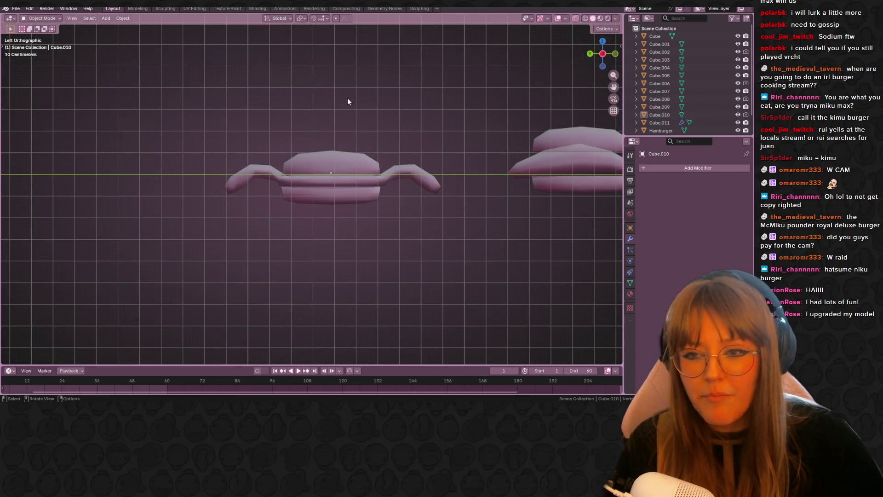
left_click(603, 18)
mouse_move(328, 95)
middle_mouse_down()
mouse_move(339, 129)
mouse_move(449, 165)
mouse_move(358, 165)
mouse_move(265, 147)
mouse_move(144, 148)
mouse_move(104, 193)
middle_mouse_up()
Enter Edit Mode on the patty and box-select the upper arm's end vertices from top view
left_click(229, 167)
key("Tab")
middle_click_drag(228, 166, 562, 35)
left_click(602, 53)
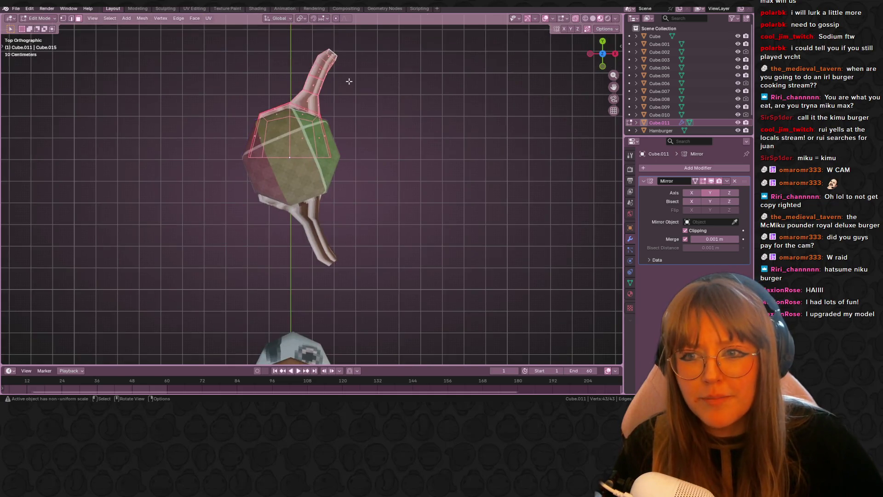
scroll(322, 107, "up", 3, "shift")
left_click_drag(307, 123, 311, 128)
scroll(310, 128, "up", 1)
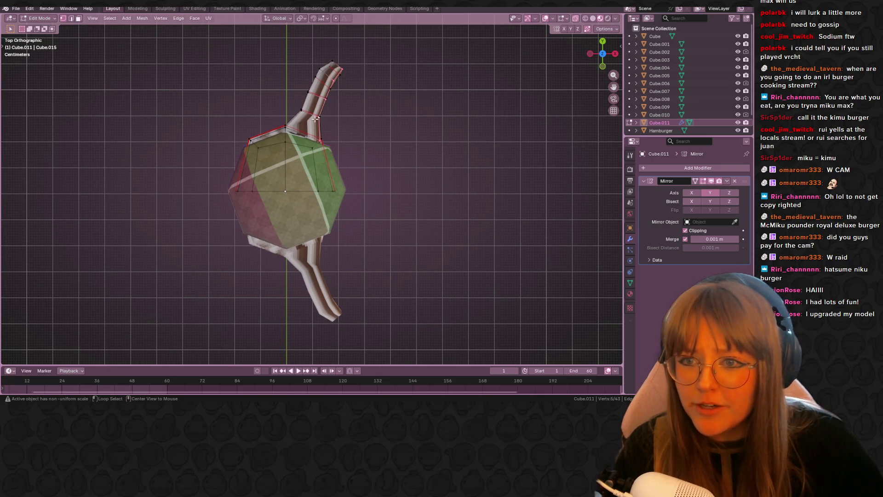
Shrink the selected arm end and move it into a new position
key("s")
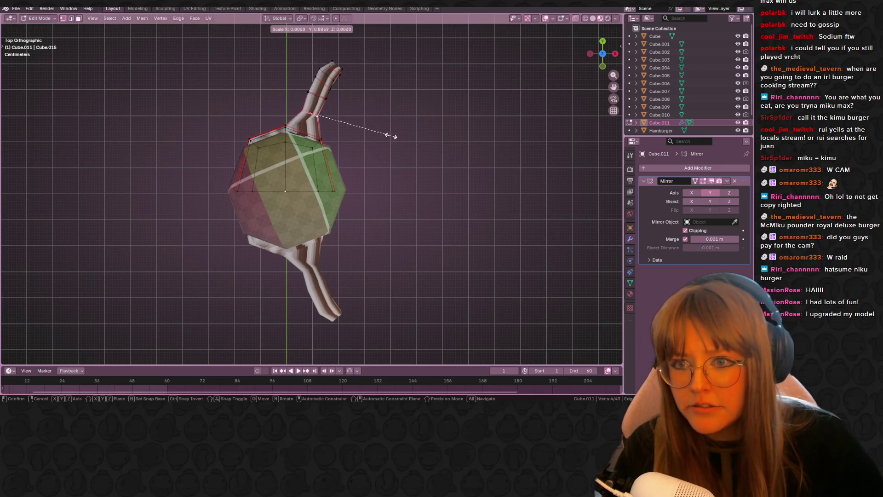
left_click(354, 124)
key("g")
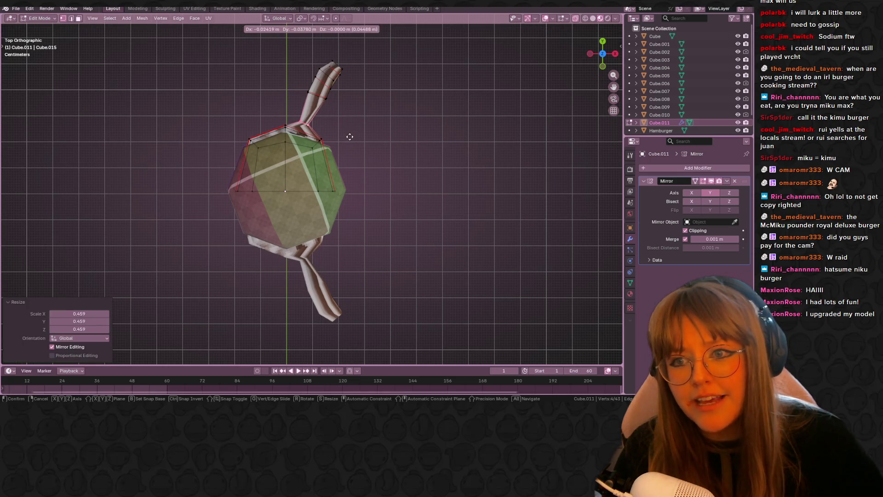
left_click(351, 137)
key("g")
left_click(351, 139)
Select the outer section of the upper arm and rotate it about 26° to bend it
middle_click_drag(354, 73, 363, 101, "shift")
left_click_drag(289, 68, 354, 119)
key("s")
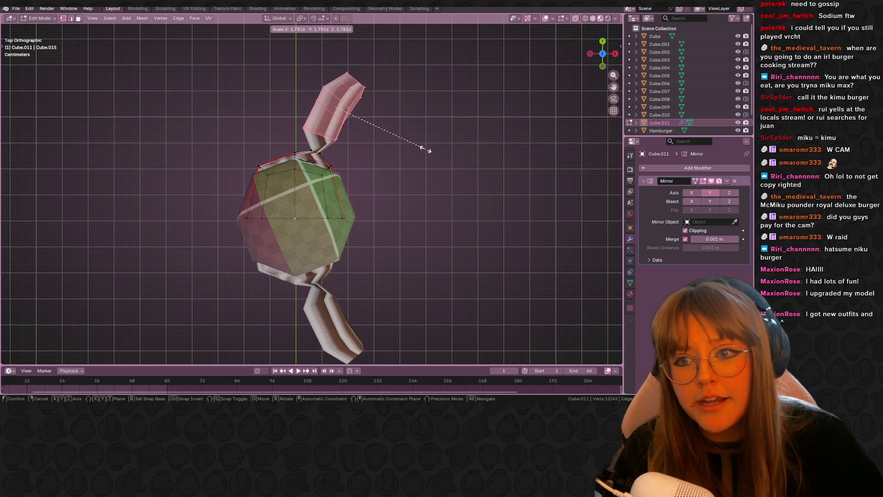
right_click(422, 144)
key("r")
key("g")
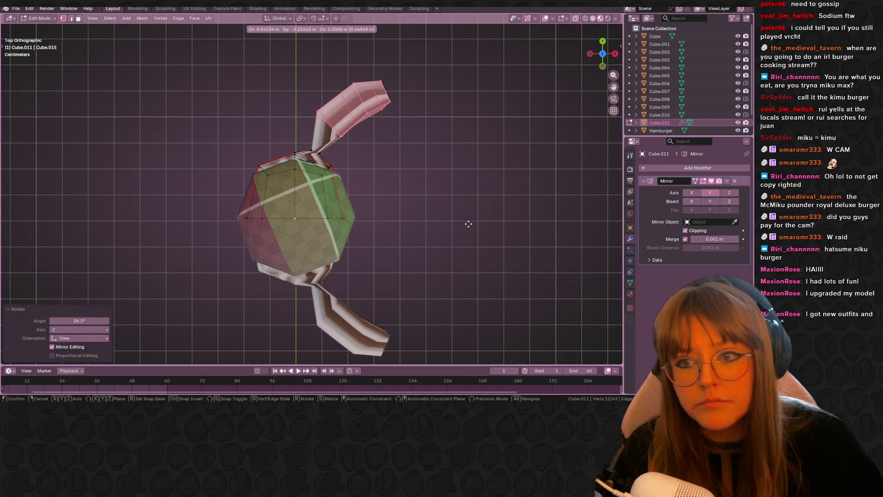
left_click(467, 222)
key("g")
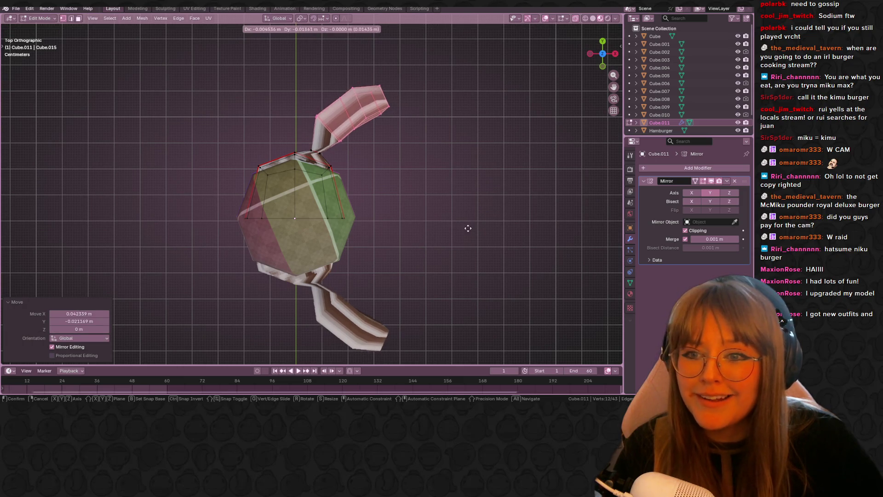
left_click(469, 229)
Vertex-slide and move individual arm-tip vertices to reshape the tip
left_click(347, 146)
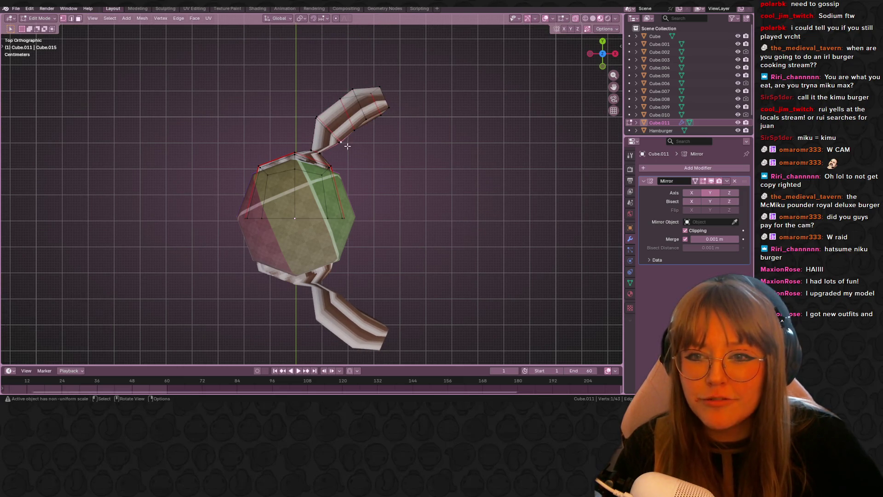
key("shift+v")
left_click(376, 134)
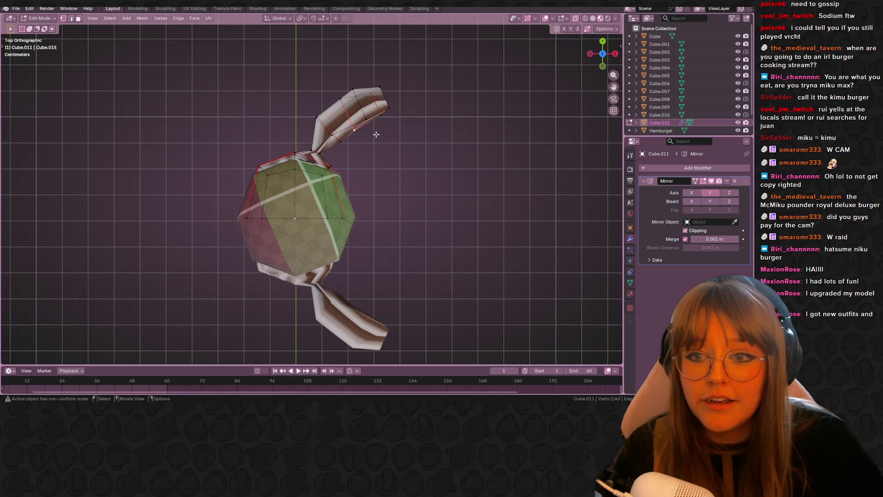
key("g")
left_click(388, 110)
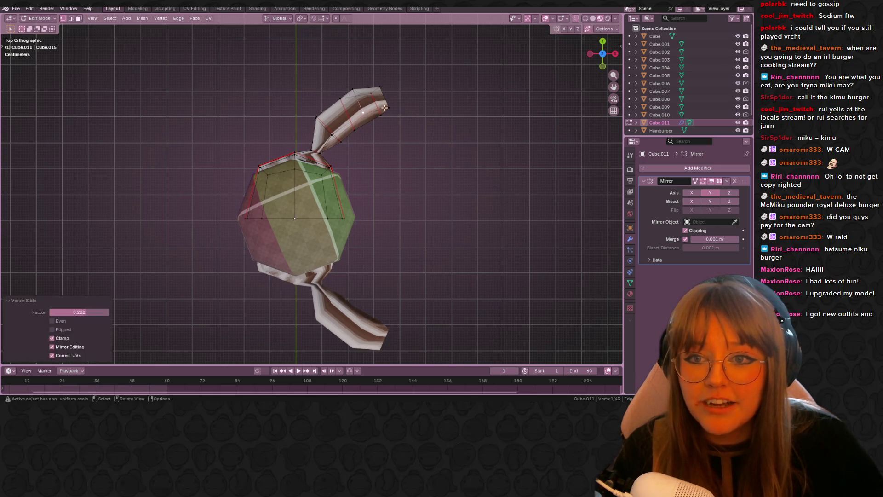
key("g")
left_click(391, 107)
key("shift+v")
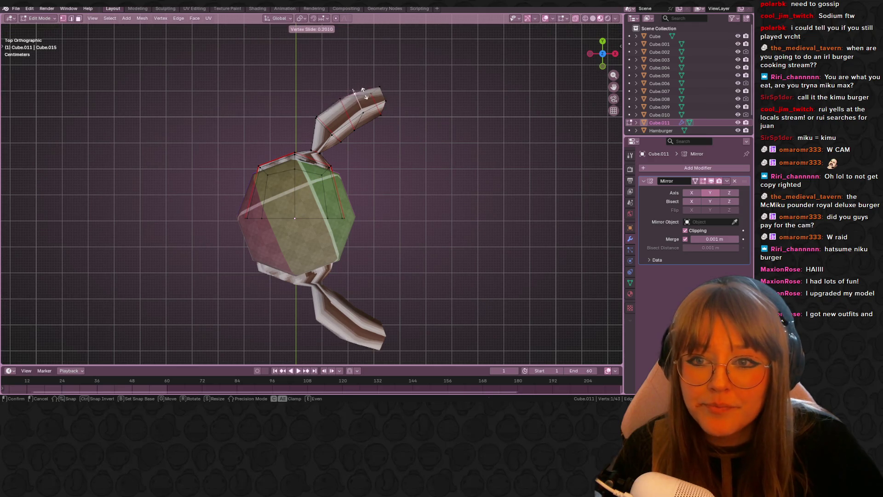
left_click(368, 100)
Reposition the vertex at the arm base to smooth the bend
left_click(316, 120)
key("g")
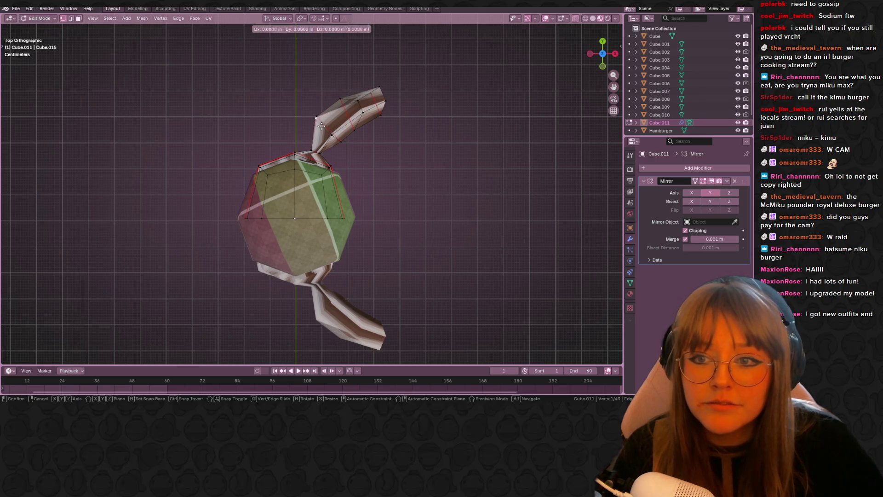
left_click(318, 119)
key("g")
key("g")
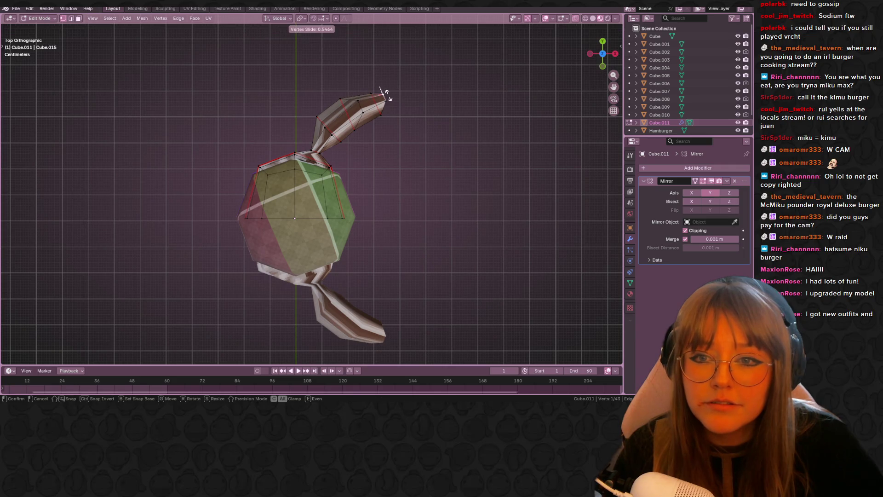
left_click(384, 92)
mouse_move(385, 93)
middle_mouse_down()
mouse_move(439, 150)
mouse_move(230, 82)
mouse_move(266, 126)
mouse_move(235, 98)
mouse_move(376, 91)
middle_mouse_up()
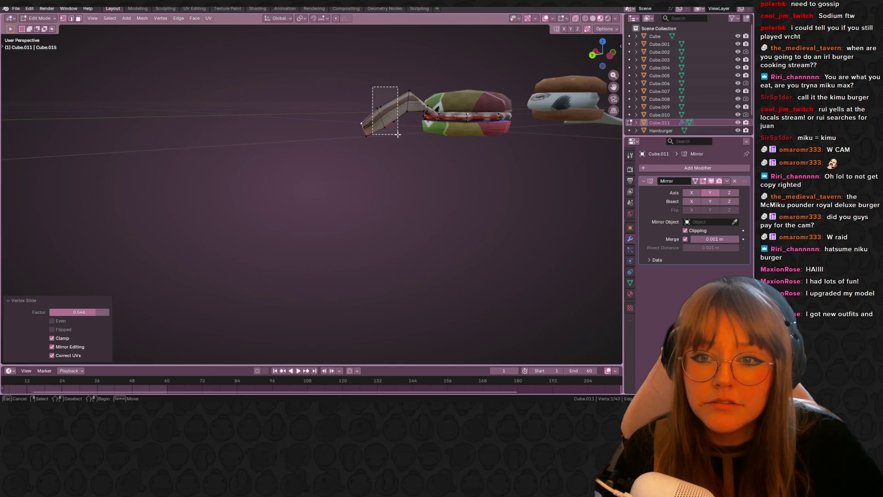
Select the twin-tail arm's end vertices and reposition them from the side view
left_click_drag(373, 87, 398, 135)
left_click(611, 58)
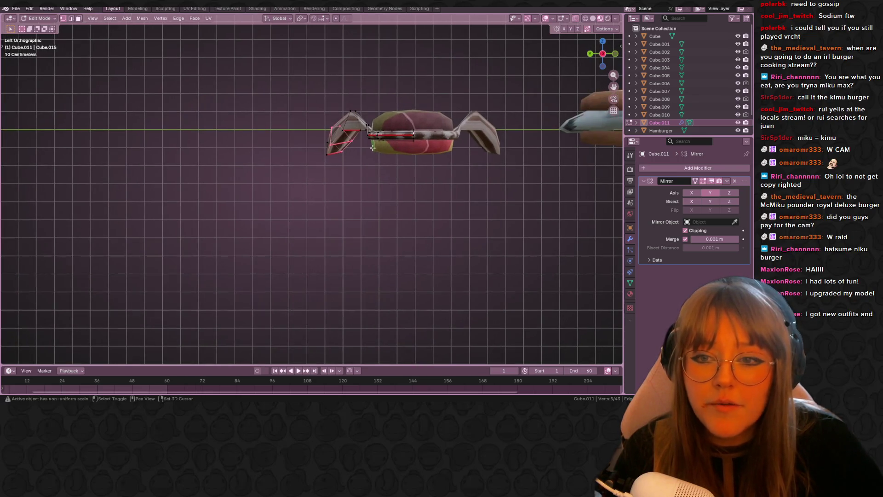
middle_click_drag(359, 151, 389, 171, "shift")
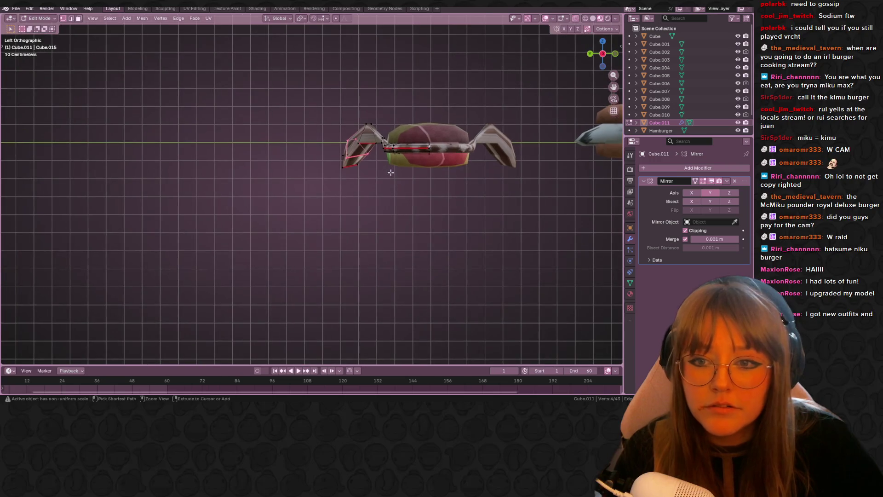
scroll(385, 178, "up", 2)
key("g")
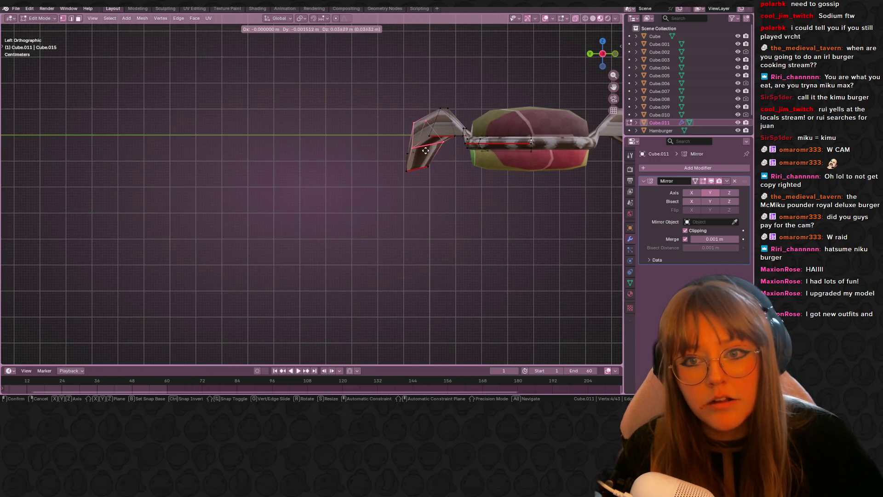
left_click(423, 150)
Extrude the arm's end edge loop in place and shrink it slightly
mouse_move(422, 150)
middle_mouse_down()
mouse_move(445, 186)
mouse_move(556, 199)
mouse_move(449, 195)
mouse_move(409, 159)
middle_mouse_up()
left_click(427, 173, "alt")
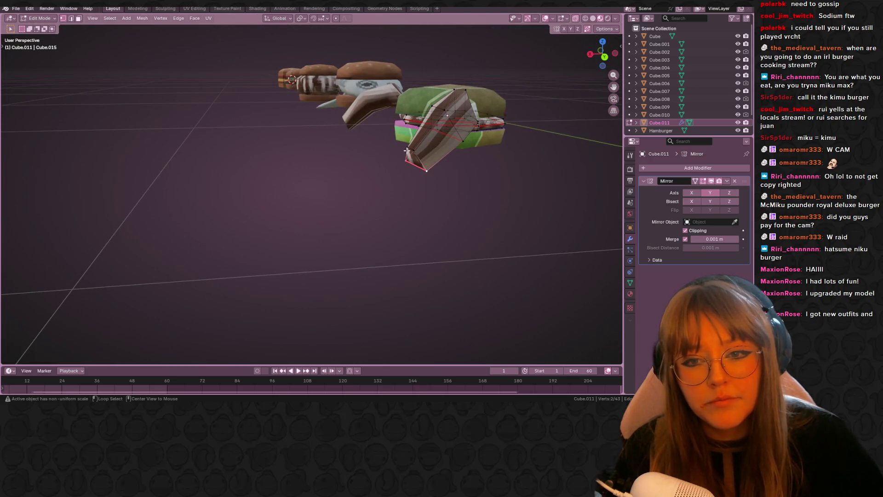
mouse_move(427, 156)
middle_mouse_down()
mouse_move(477, 220)
mouse_move(450, 230)
middle_mouse_up()
key("e")
right_click(445, 238)
key("s")
left_click(413, 247)
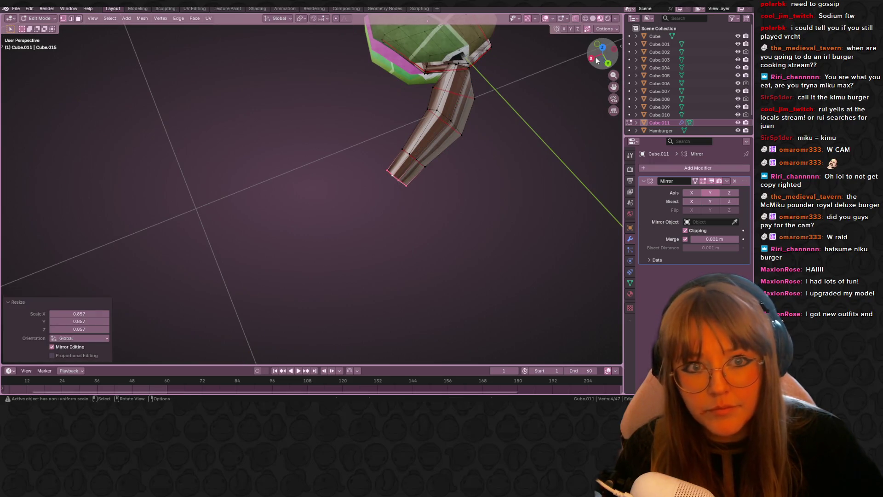
From the top view, shrink the arm-tip loop twice more and shift it right and down
left_click(602, 48)
key("s")
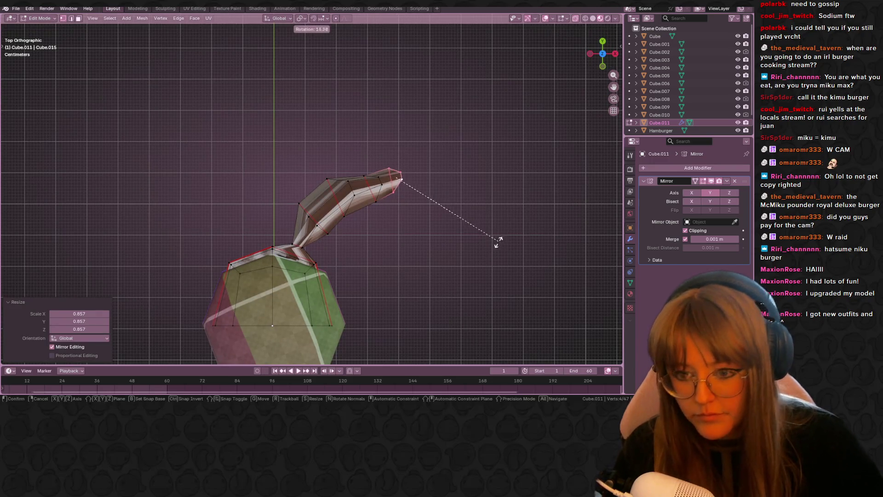
left_click(485, 249)
key("s")
left_click(444, 205)
key("g")
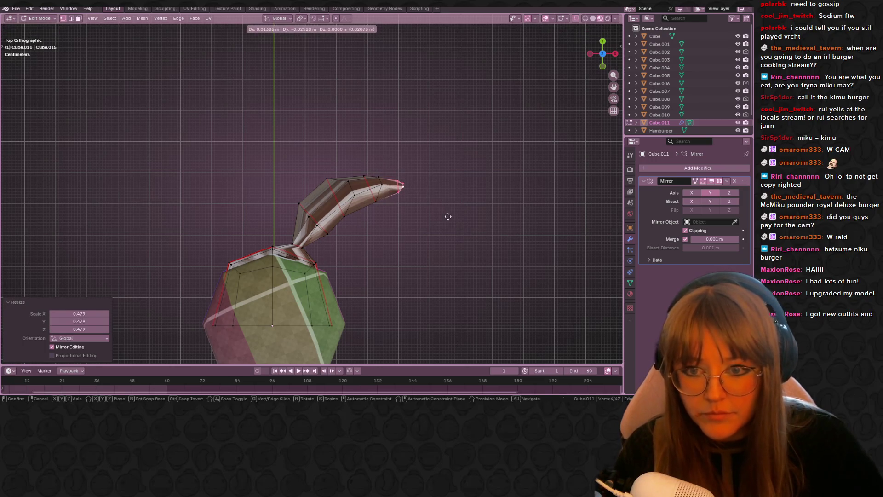
left_click(448, 216)
Slide and merge the arm-tip vertices together so the tip forms a point
middle_click_drag(470, 244, 379, 147)
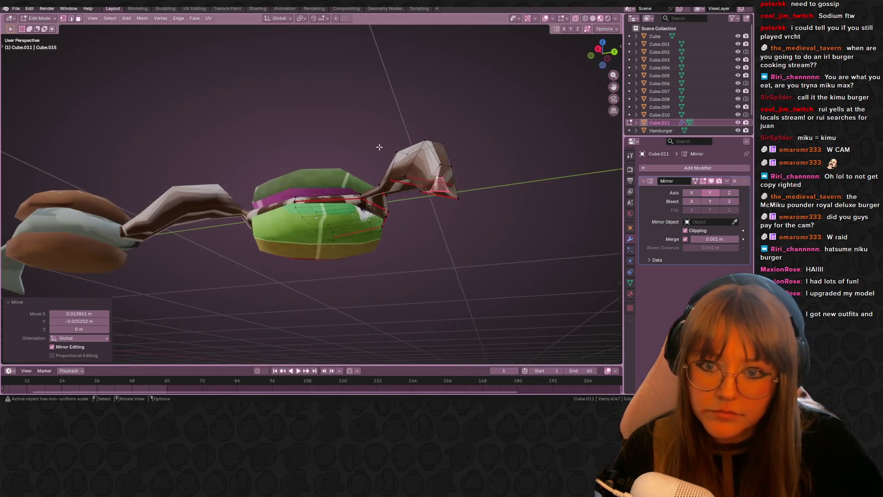
left_click(444, 179)
mouse_move(443, 180)
middle_mouse_down()
mouse_move(459, 197)
mouse_move(449, 219)
mouse_move(469, 196)
mouse_move(433, 188)
middle_mouse_up()
key("shift+v")
left_click(442, 181)
key("shift+v")
left_click(452, 204)
middle_click_drag(448, 198, 518, 270)
key("g")
key("g")
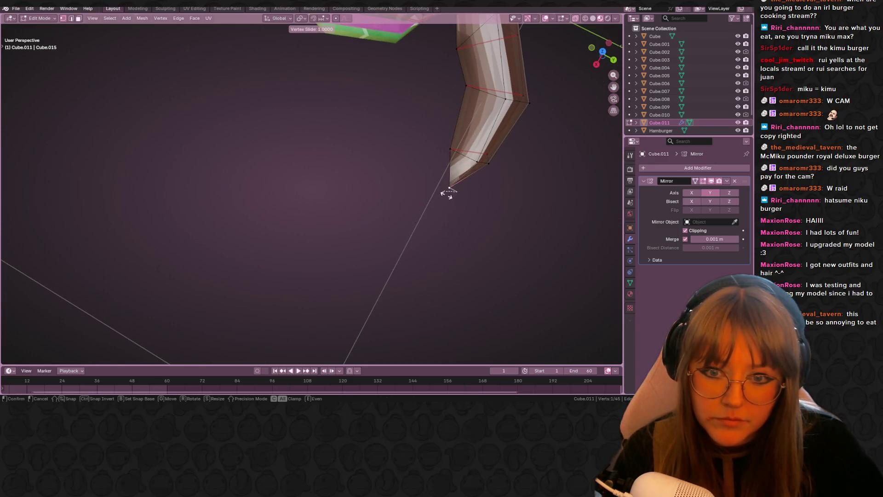
left_click(435, 193)
Raise the pointed tip vertices about 0.025 m straight up along Z
mouse_move(523, 227)
middle_mouse_down()
mouse_move(414, 119)
mouse_move(476, 182)
mouse_move(509, 178)
mouse_move(506, 160)
middle_mouse_up()
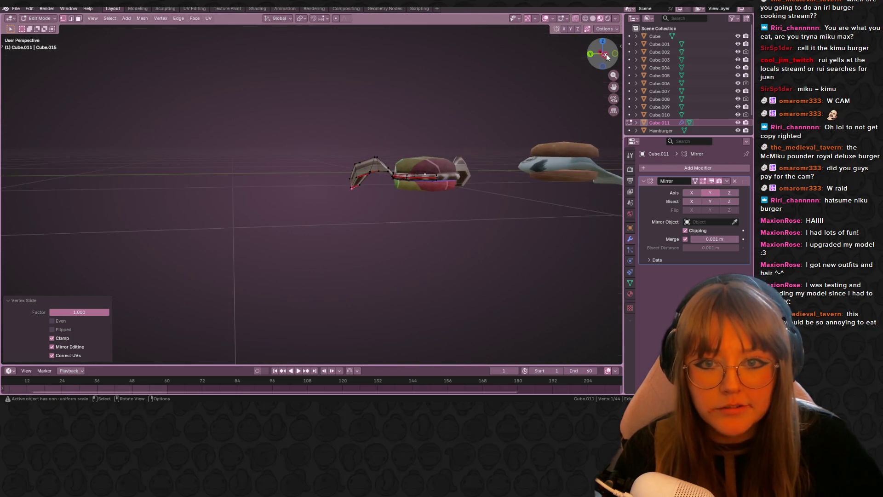
left_click(606, 54)
mouse_move(354, 169)
left_mouse_down()
mouse_move(414, 208)
mouse_move(408, 201)
left_mouse_up()
key("g")
key("z")
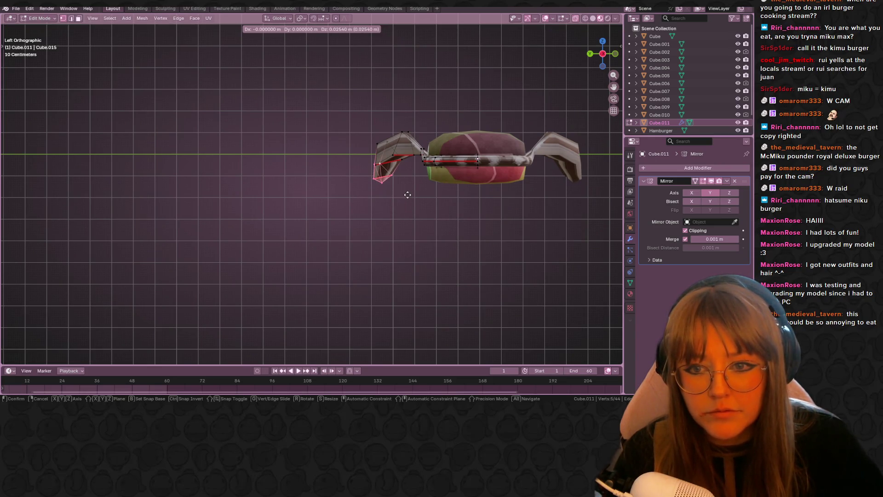
left_click(404, 191)
Rotate the tip vertices from the back view to angle the point, then return to object mode
left_click(590, 54)
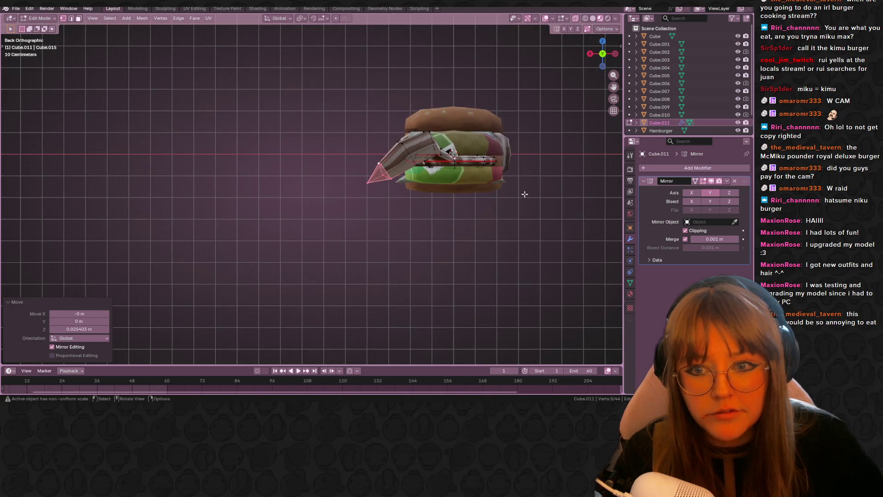
key("g")
key("r")
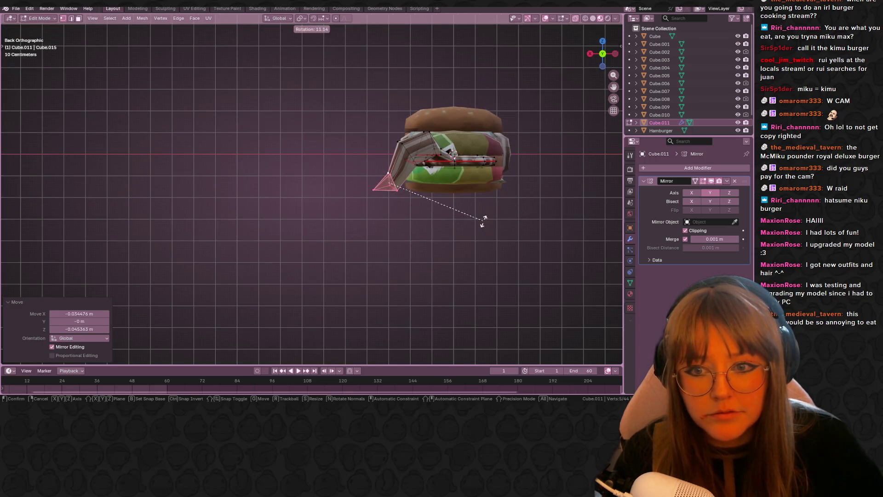
left_click(483, 220)
key("Tab")
scroll(513, 197, "down", 2)
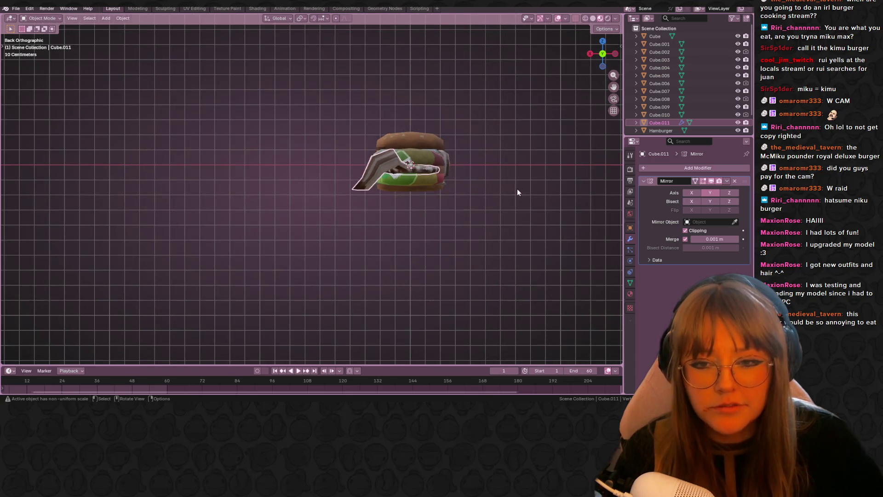
mouse_move(517, 189)
middle_mouse_down()
mouse_move(500, 229)
mouse_move(445, 189)
mouse_move(276, 203)
mouse_move(247, 125)
middle_mouse_up()
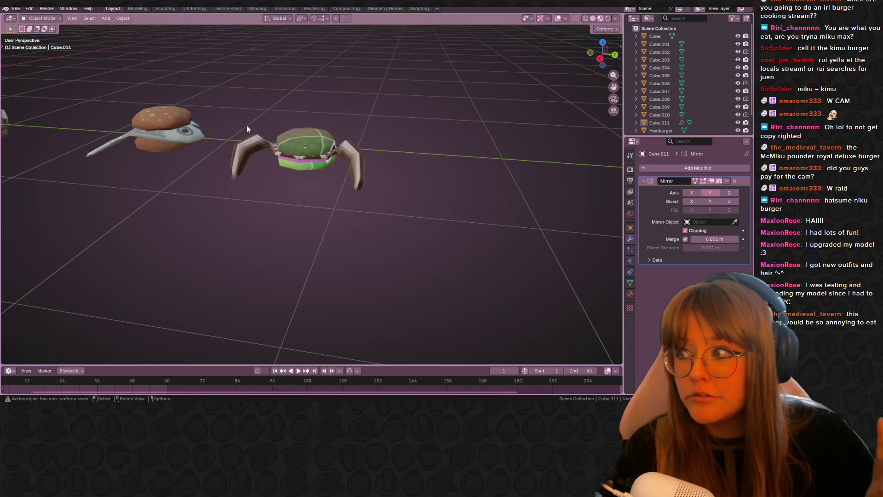
mouse_move(306, 135)
middle_mouse_down()
mouse_move(231, 112)
mouse_move(186, 85)
mouse_move(61, 103)
mouse_move(328, 134)
mouse_move(229, 110)
mouse_move(103, 101)
mouse_move(512, 102)
mouse_move(307, 123)
middle_mouse_up()
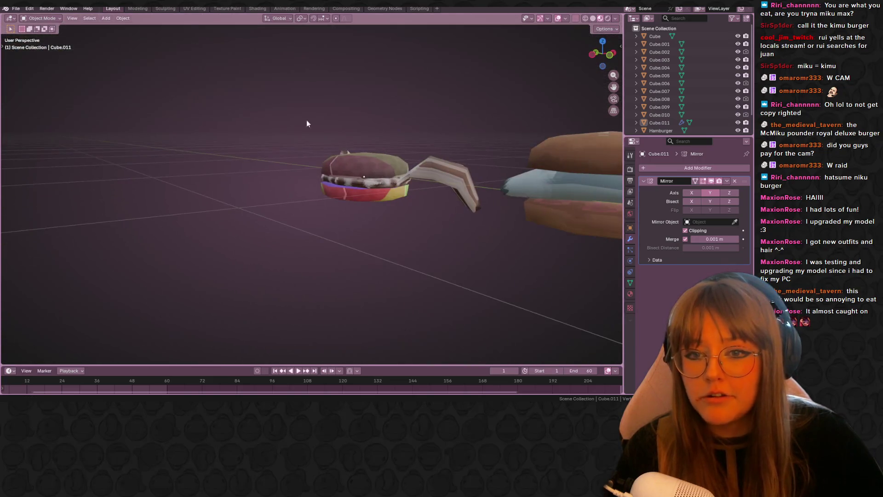
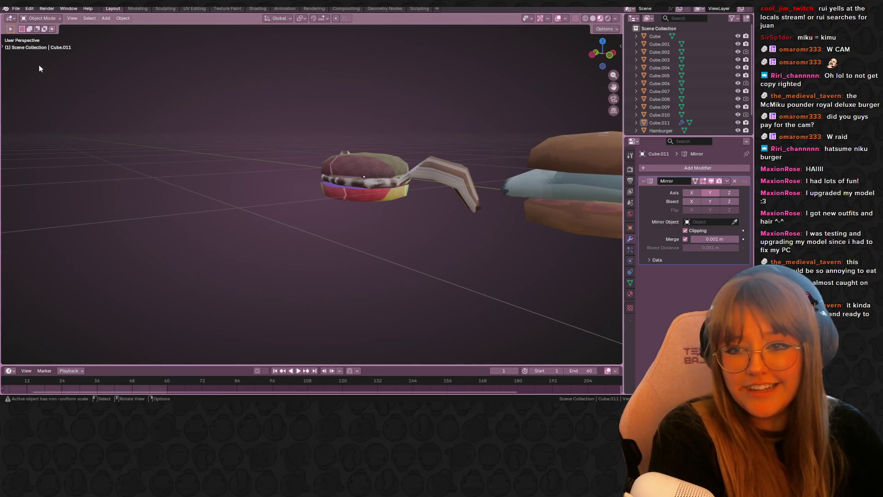
Select Cube.011, the legged burger, and enter Edit Mode with the view close to its legs
mouse_move(49, 70)
middle_mouse_down()
mouse_move(386, 161)
mouse_move(421, 211)
mouse_move(454, 199)
mouse_move(440, 148)
mouse_move(459, 138)
mouse_move(534, 177)
mouse_move(561, 164)
mouse_move(285, 127)
mouse_move(131, 166)
mouse_move(46, 157)
mouse_move(508, 191)
mouse_move(369, 178)
mouse_move(559, 186)
mouse_move(620, 221)
mouse_move(115, 216)
mouse_move(280, 221)
mouse_move(67, 206)
mouse_move(392, 282)
mouse_move(443, 167)
mouse_move(469, 177)
mouse_move(276, 230)
mouse_move(161, 207)
mouse_move(124, 187)
mouse_move(576, 197)
mouse_move(104, 191)
mouse_move(387, 201)
mouse_move(183, 226)
mouse_move(426, 256)
mouse_move(333, 152)
mouse_move(16, 206)
mouse_move(222, 230)
mouse_move(514, 206)
mouse_move(550, 219)
mouse_move(447, 259)
mouse_move(306, 222)
mouse_move(247, 95)
mouse_move(419, 212)
mouse_move(321, 211)
mouse_move(85, 234)
mouse_move(559, 249)
mouse_move(363, 199)
middle_mouse_up()
left_click(368, 178)
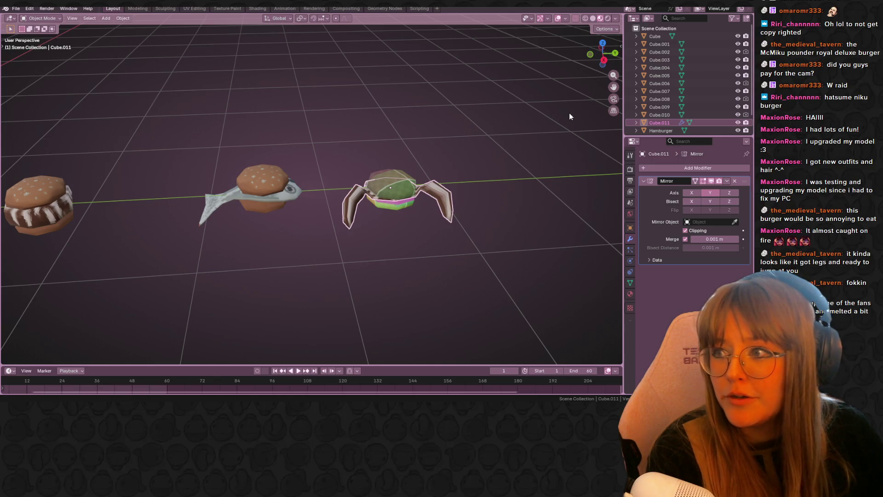
mouse_move(570, 117)
middle_mouse_down()
mouse_move(449, 110)
mouse_move(252, 120)
middle_mouse_up()
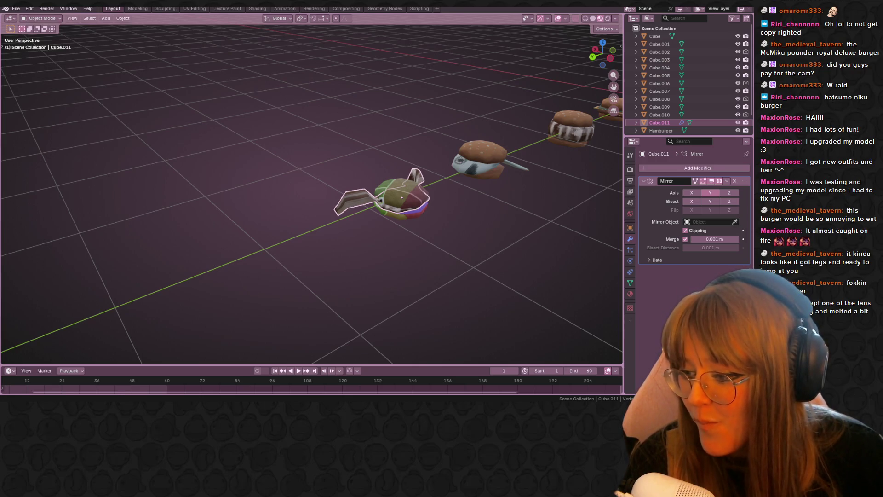
middle_click_drag(494, 153, 335, 112)
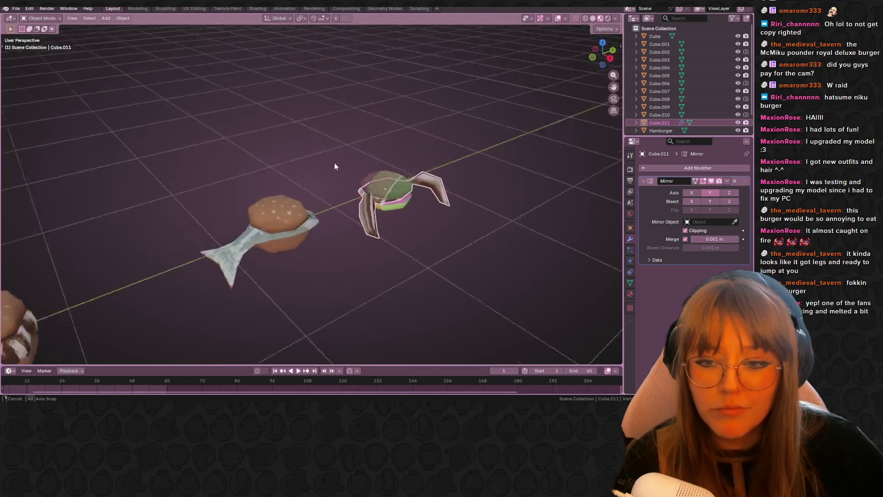
left_click(380, 192)
mouse_move(380, 192)
middle_mouse_down()
mouse_move(516, 168)
mouse_move(390, 156)
mouse_move(271, 122)
mouse_move(131, 159)
mouse_move(600, 198)
mouse_move(376, 197)
middle_mouse_up()
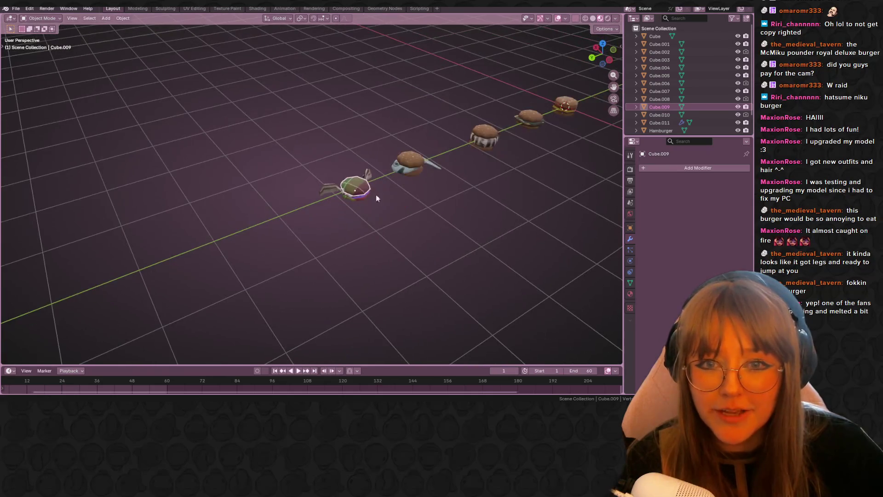
middle_click_drag(527, 235, 481, 197)
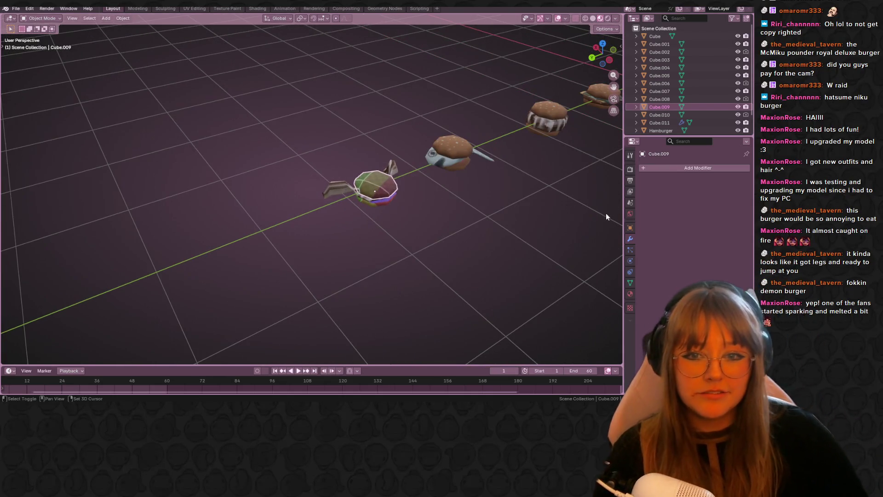
middle_click_drag(606, 213, 464, 201)
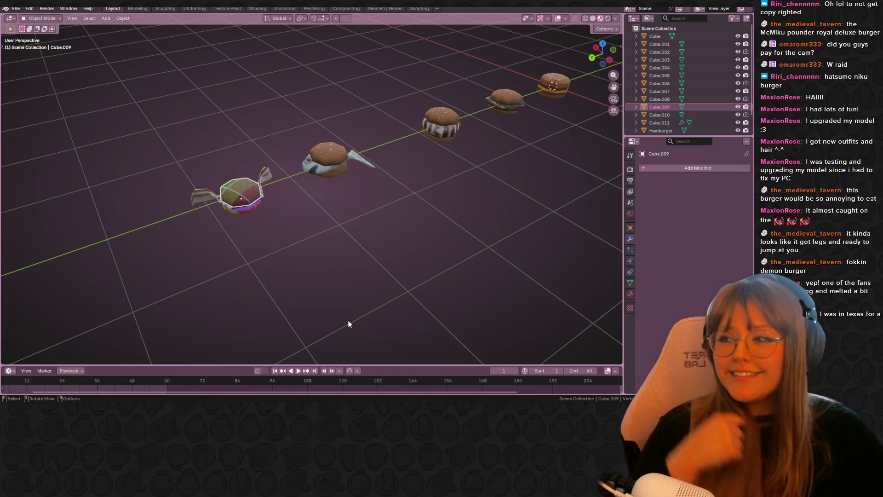
middle_click_drag(340, 240, 395, 220, "shift")
scroll(283, 156, "up", 3)
left_click(238, 160)
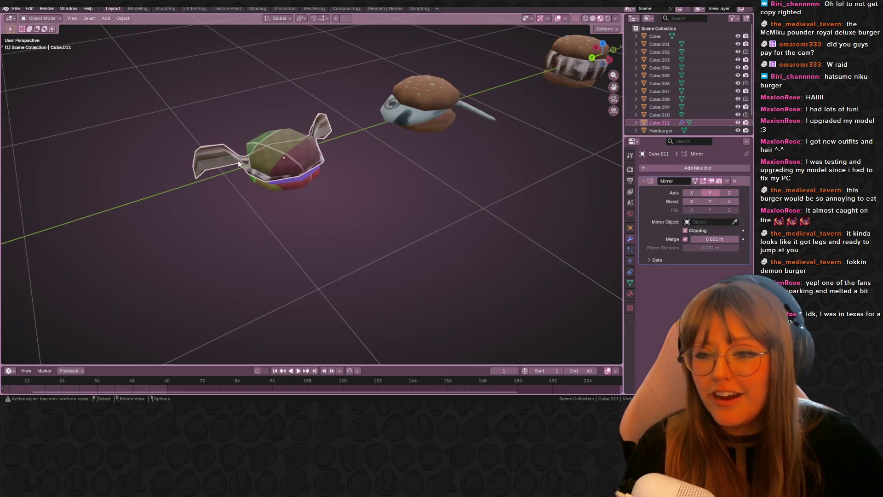
key("Tab")
mouse_move(239, 160)
middle_mouse_down()
mouse_move(322, 212)
mouse_move(384, 163)
mouse_move(285, 193)
mouse_move(203, 137)
mouse_move(378, 206)
mouse_move(304, 180)
mouse_move(347, 162)
middle_mouse_up()
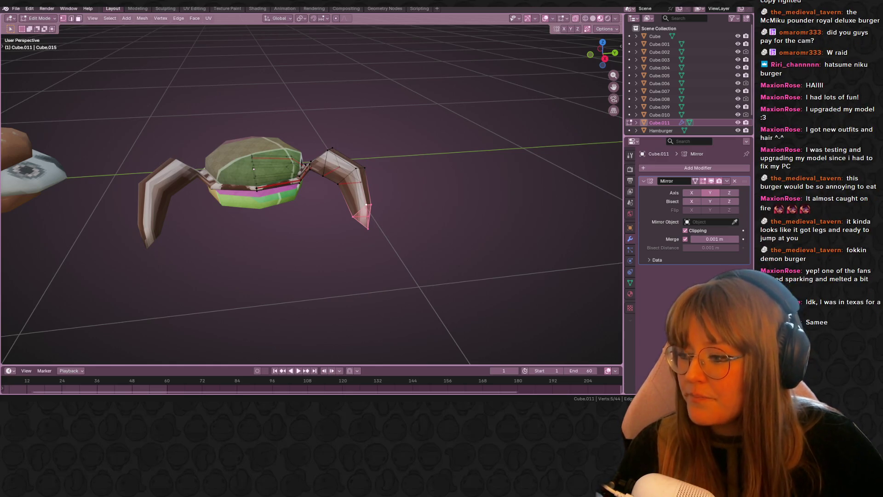
In Left Orthographic view, move the leg-joint vertices 0.017641 m in Y and -0.0063 m in Z
scroll(294, 258, "up", 3)
mouse_move(293, 258)
middle_mouse_down()
mouse_move(361, 167)
mouse_move(437, 183)
mouse_move(213, 151)
mouse_move(304, 160)
middle_mouse_up()
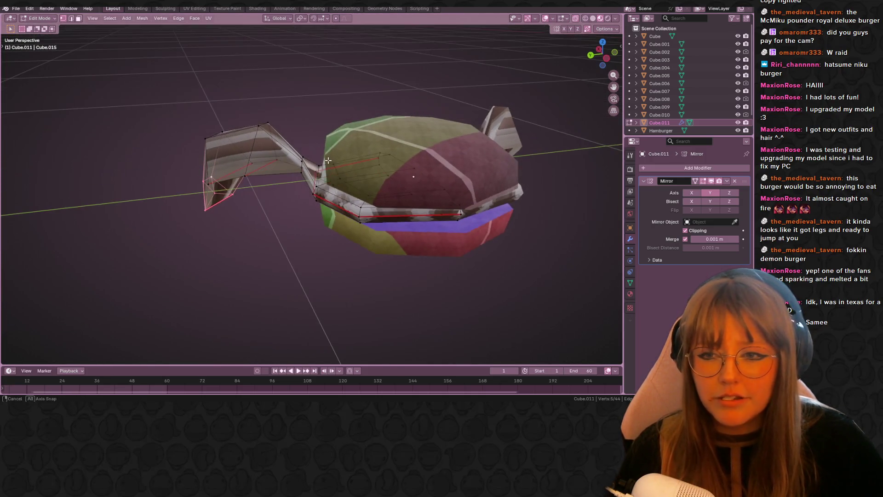
left_click(304, 160, "alt")
left_click_drag(600, 54, 616, 30)
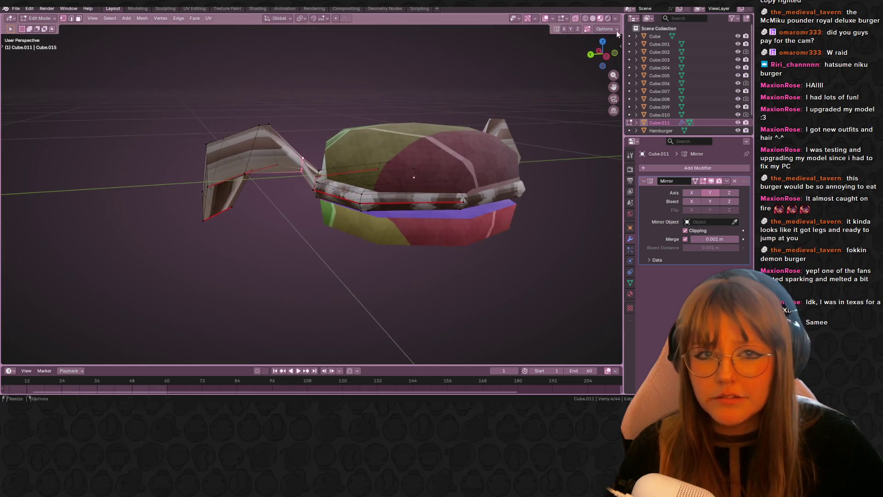
left_click(606, 59)
key("g")
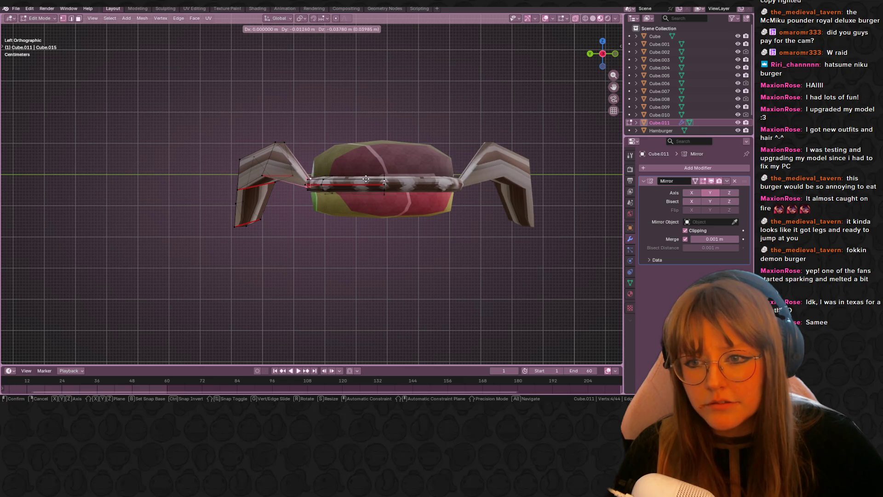
left_click(354, 172)
Return to a perspective view and select a single vertex on the left leg
middle_click_drag(348, 167, 334, 187, "shift")
right_click(344, 151)
left_click(343, 151)
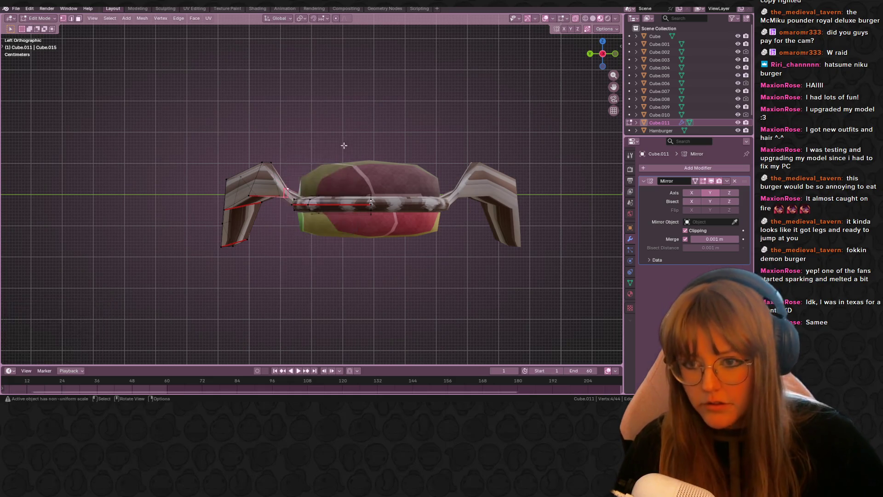
mouse_move(343, 151)
middle_mouse_down()
mouse_move(368, 134)
mouse_move(263, 194)
middle_mouse_up()
left_click(263, 206)
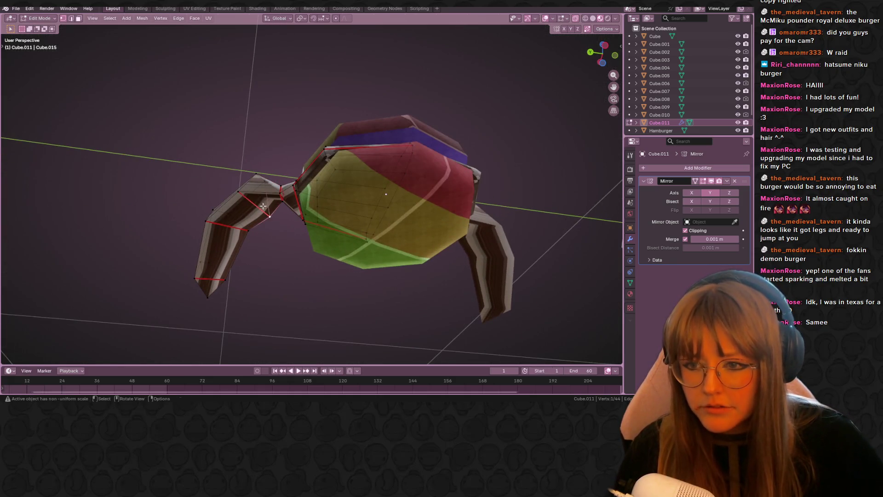
key("ctrl+e")
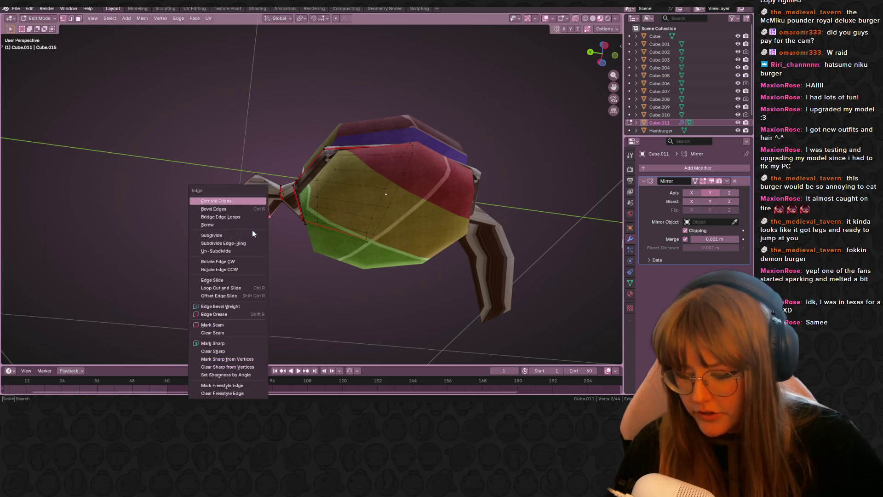
Mark the selected leg edges and the lower leg edge as seams and sharp edges
left_click(235, 324)
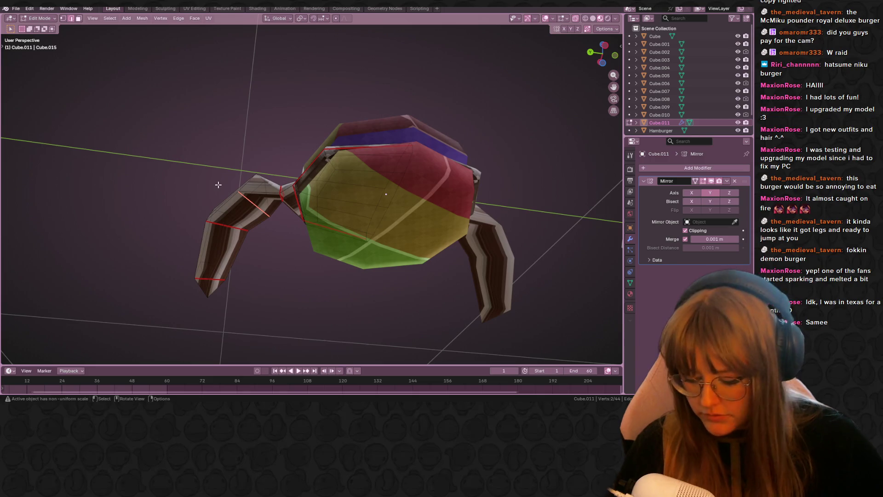
key("ctrl+e")
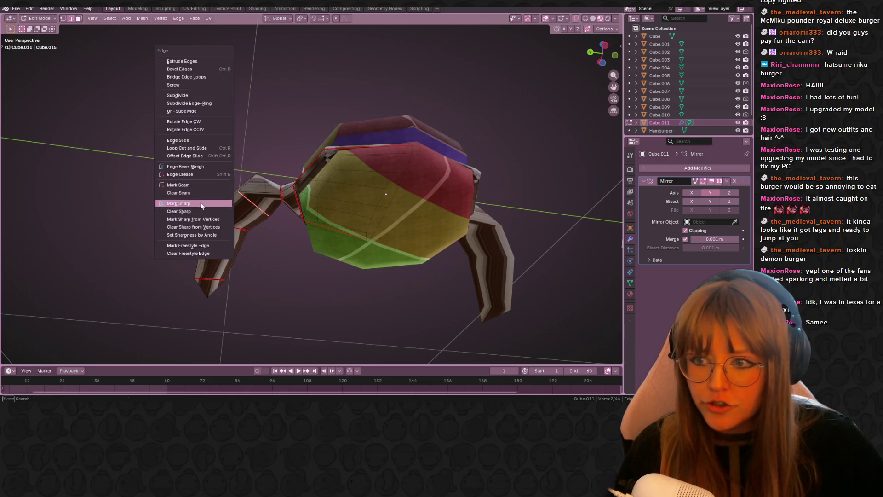
left_click(202, 212)
key("ctrl+e")
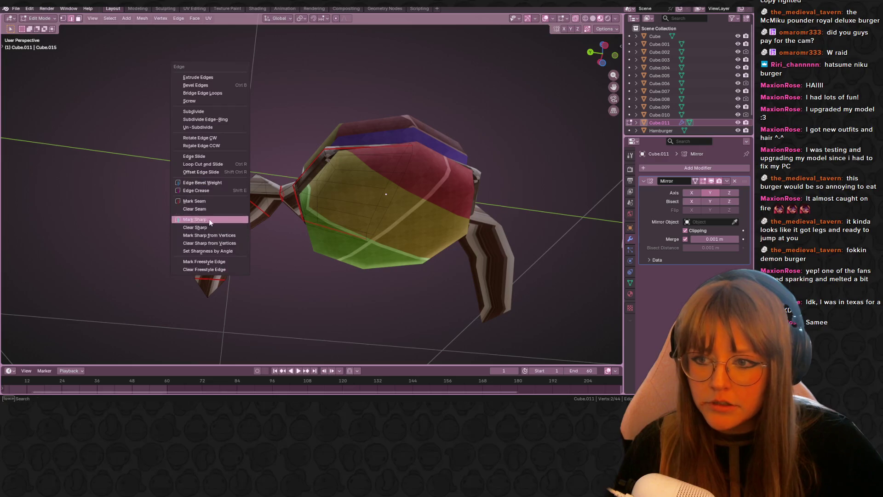
left_click(234, 224)
left_click(208, 279)
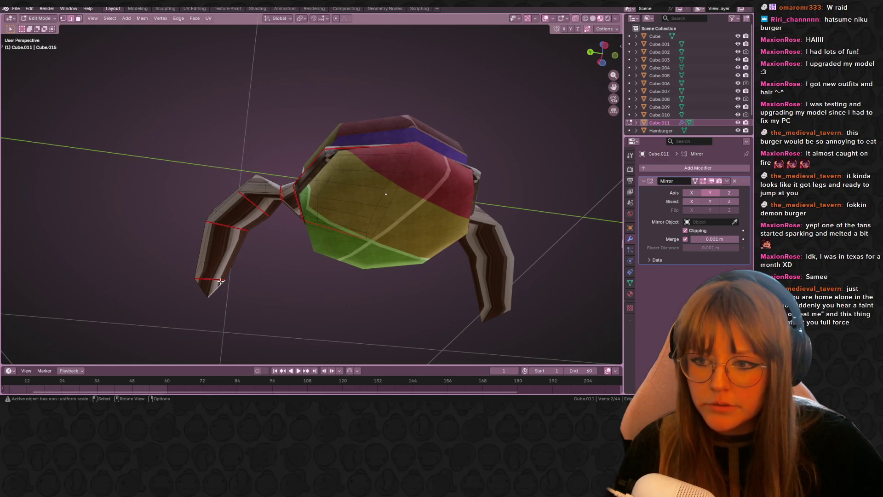
key("ctrl+e")
left_click(211, 278)
mouse_move(211, 278)
middle_mouse_down()
mouse_move(238, 224)
mouse_move(250, 246)
mouse_move(247, 284)
middle_mouse_up()
Reselect the lower leg edges, mark them as seams, and add a leg edge loop
key("alt+a")
left_click(221, 283, "shift")
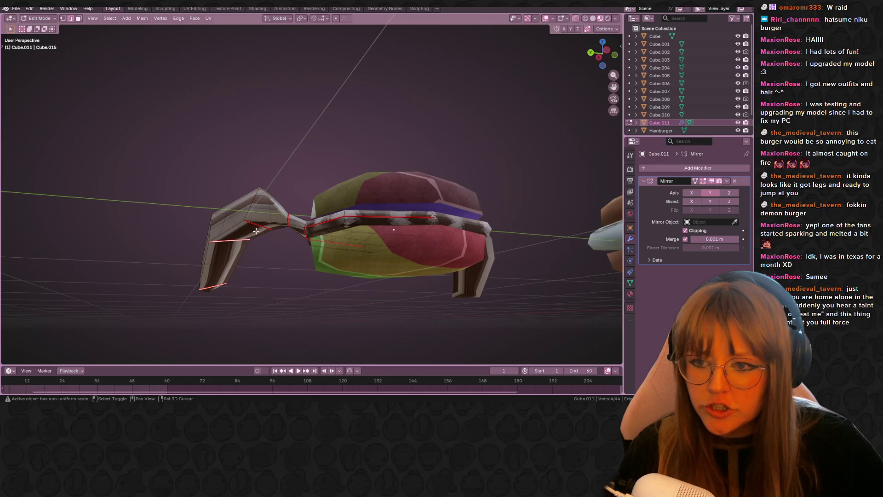
middle_click_drag(291, 230, 279, 207)
key("ctrl+e")
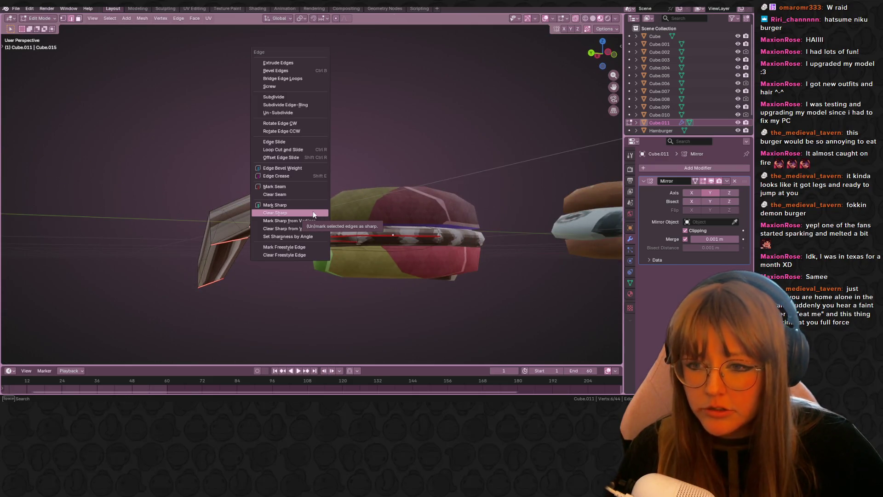
left_click(281, 188)
mouse_move(256, 321)
middle_mouse_down()
mouse_move(282, 246)
mouse_move(272, 357)
mouse_move(310, 350)
mouse_move(339, 360)
mouse_move(305, 357)
mouse_move(402, 253)
mouse_move(368, 288)
mouse_move(318, 291)
middle_mouse_up()
left_click(282, 246, "alt+shift")
Select the whole mesh and unwrap its UVs
right_click(296, 271)
left_click(294, 323)
mouse_move(295, 323)
middle_mouse_down()
mouse_move(361, 153)
mouse_move(414, 153)
mouse_move(414, 276)
mouse_move(343, 273)
mouse_move(338, 263)
middle_mouse_up()
key("u")
left_click(333, 213)
left_click(416, 179)
Select all of the mesh and bring up the UV Editing workspace
mouse_move(381, 223)
middle_mouse_down()
mouse_move(363, 281)
mouse_move(302, 220)
middle_mouse_up()
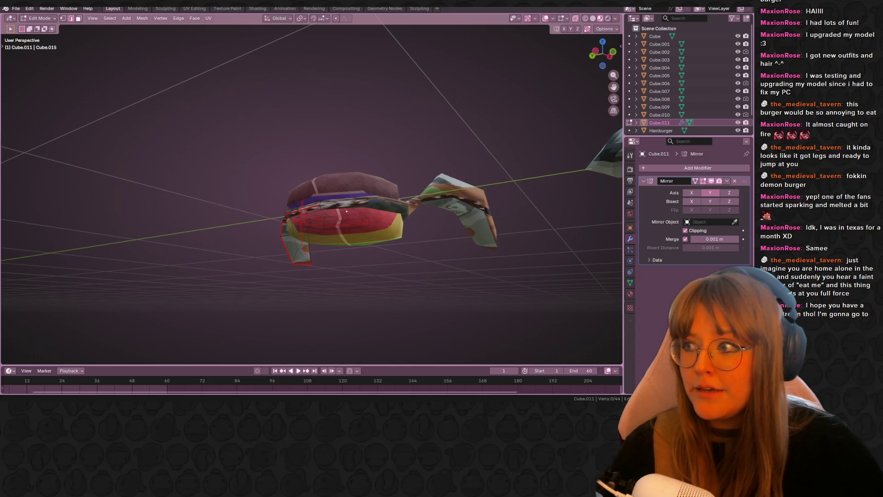
mouse_move(506, 152)
middle_mouse_down()
mouse_move(398, 238)
mouse_move(460, 193)
mouse_move(571, 151)
mouse_move(379, 205)
mouse_move(417, 190)
mouse_move(441, 249)
mouse_move(477, 235)
mouse_move(459, 187)
mouse_move(250, 24)
middle_mouse_up()
key("a")
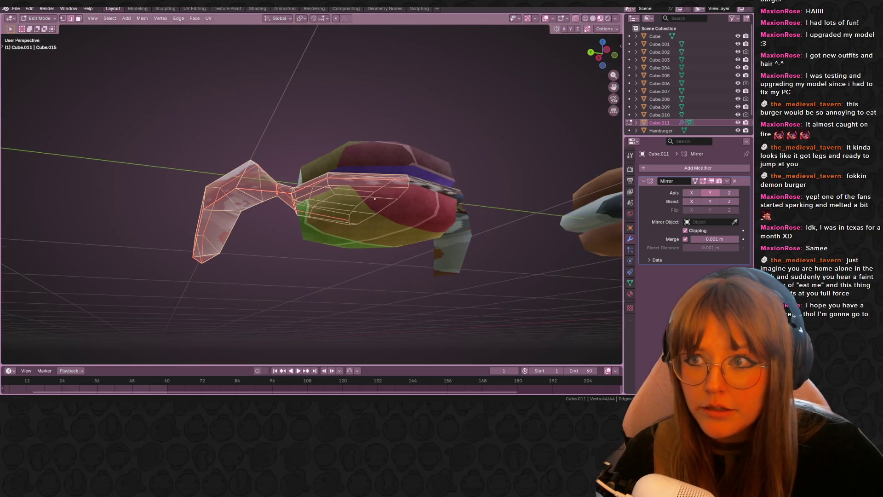
left_click(195, 8)
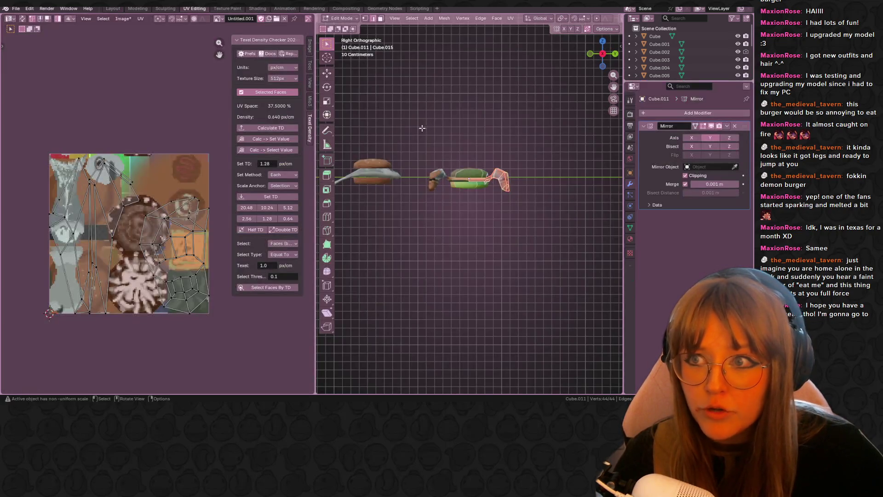
Move all UV islands upward and show the Hatsune miku bburger texture behind them
key("a")
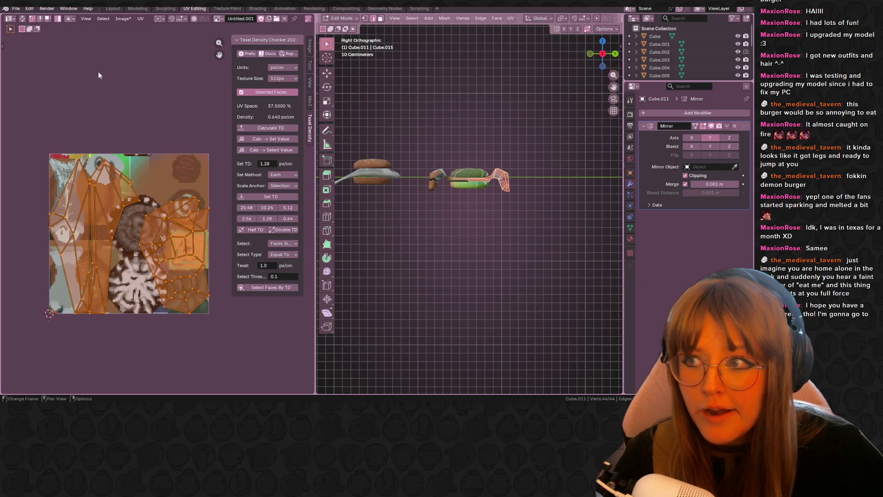
key("g")
left_click(209, 264)
key("s")
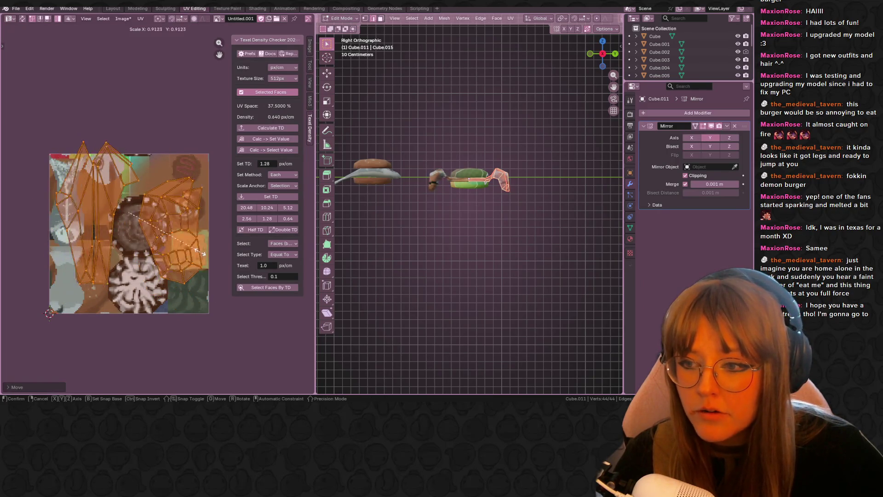
right_click(202, 253)
left_click(197, 201)
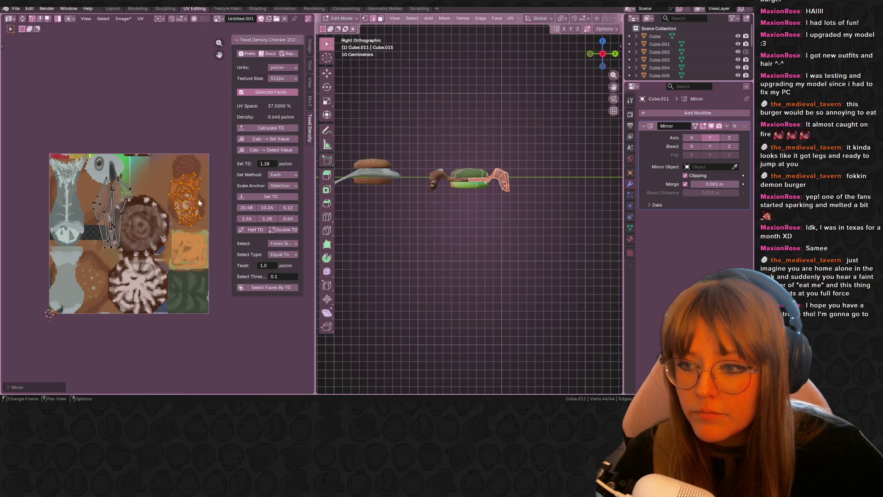
left_click(219, 19)
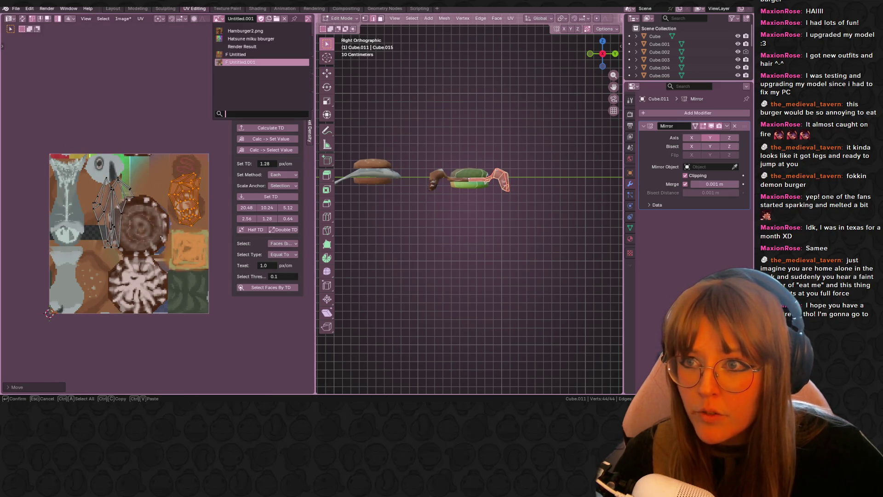
left_click(251, 38)
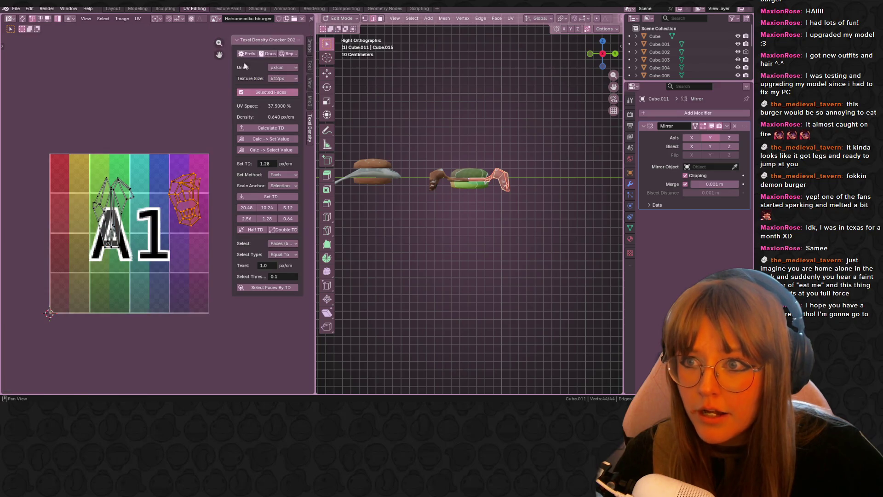
Move the right UV island lower on the texture
key("s")
right_click(188, 208)
key("g")
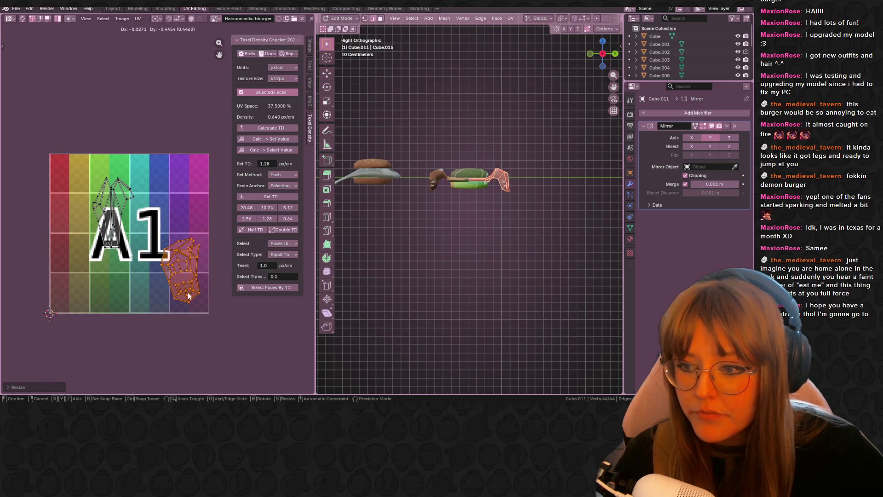
left_click(181, 275)
left_click(140, 275)
Move the left UV island down-left, resize it, and return to Object Mode
left_click(110, 216)
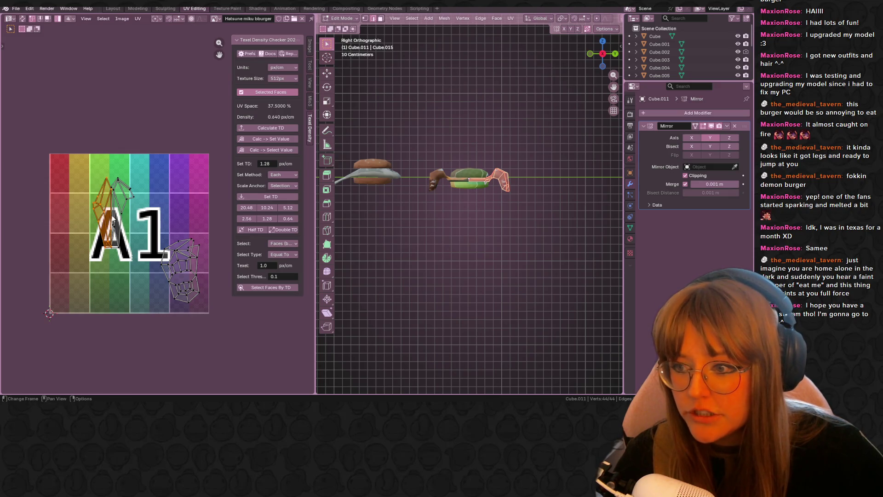
key("g")
left_click(101, 317)
key("s")
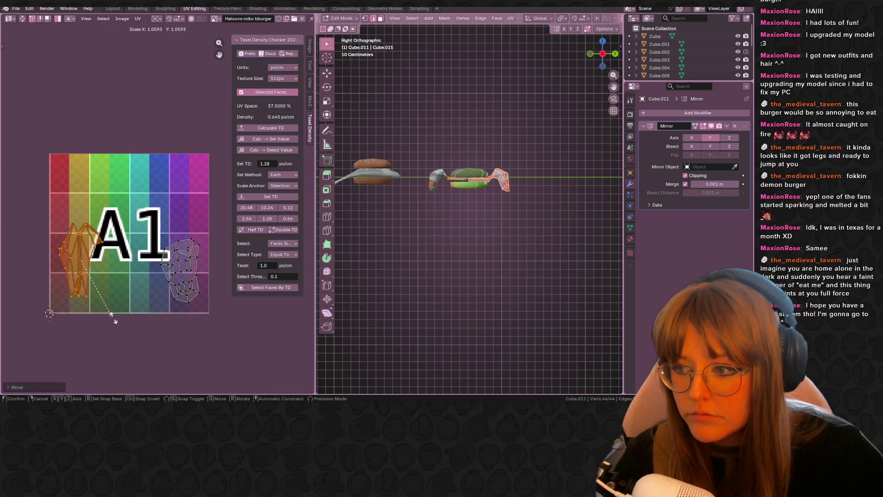
left_click(121, 326)
key("Tab")
middle_click_drag(531, 129, 460, 69)
left_click(289, 10)
In Shading, assign the Hatsune miku bburger material to the creature instead of Nastypatty
left_click(258, 9)
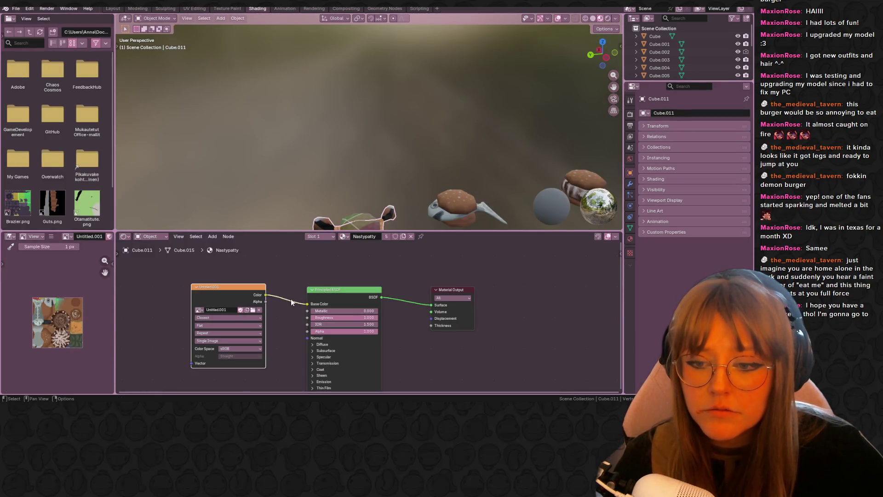
left_click(343, 237)
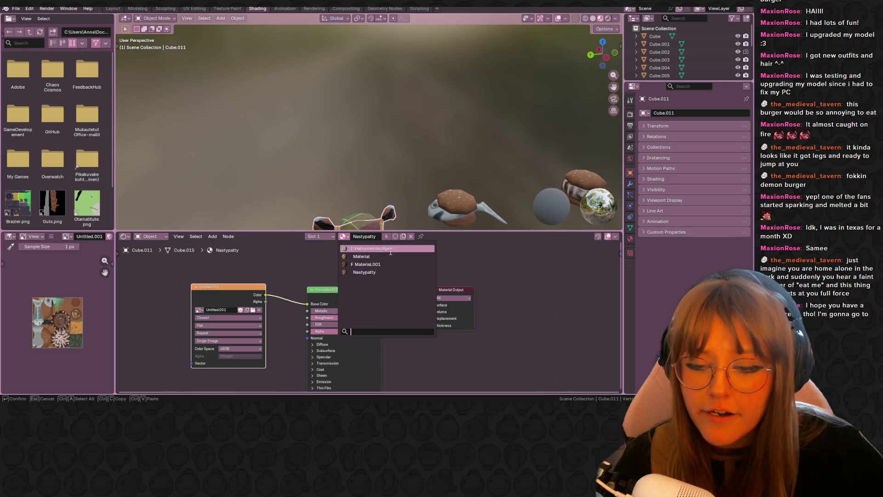
left_click(363, 252)
scroll(419, 180, "down", 2)
Check the textured creature from a left side view in Texture Paint, then go to Sculpting
left_click(227, 8)
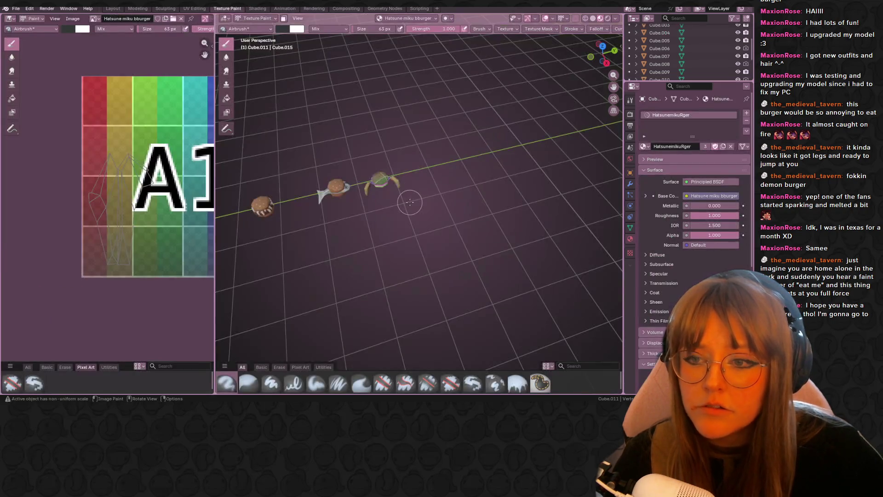
mouse_move(377, 179)
middle_mouse_down()
mouse_move(352, 158)
mouse_move(443, 231)
middle_mouse_up()
scroll(98, 160, "up", 2)
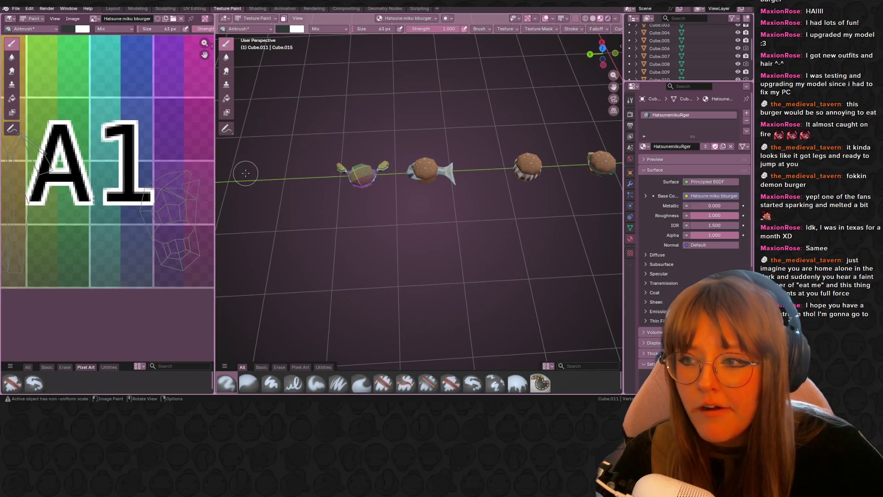
scroll(373, 190, "up", 2)
mouse_move(372, 191)
middle_mouse_down()
mouse_move(414, 138)
mouse_move(501, 228)
middle_mouse_up()
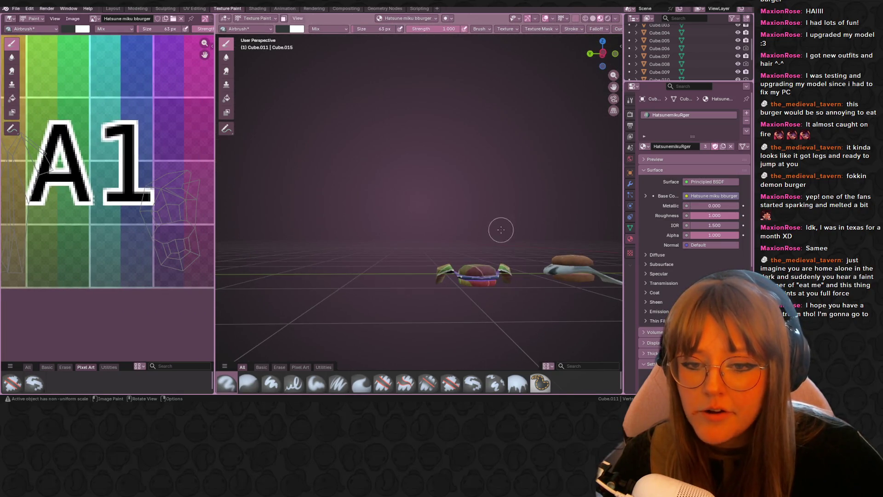
left_click(602, 54)
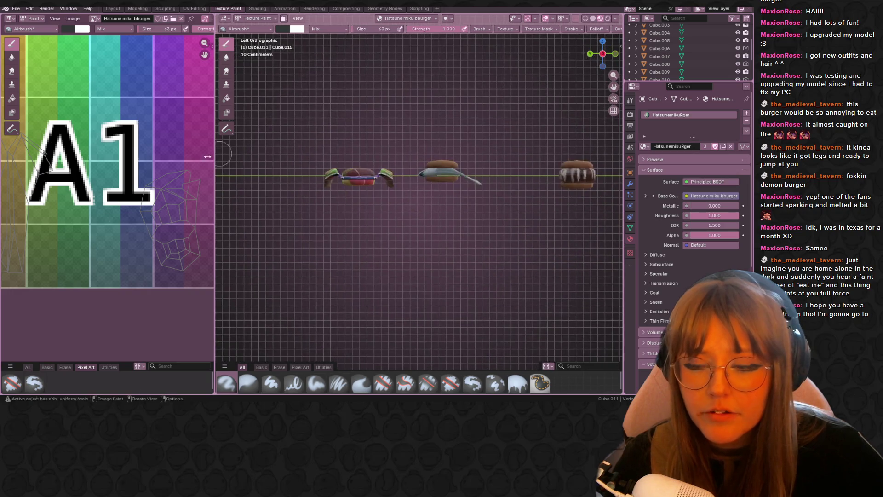
scroll(189, 180, "down", 1)
scroll(345, 103, "up", 3)
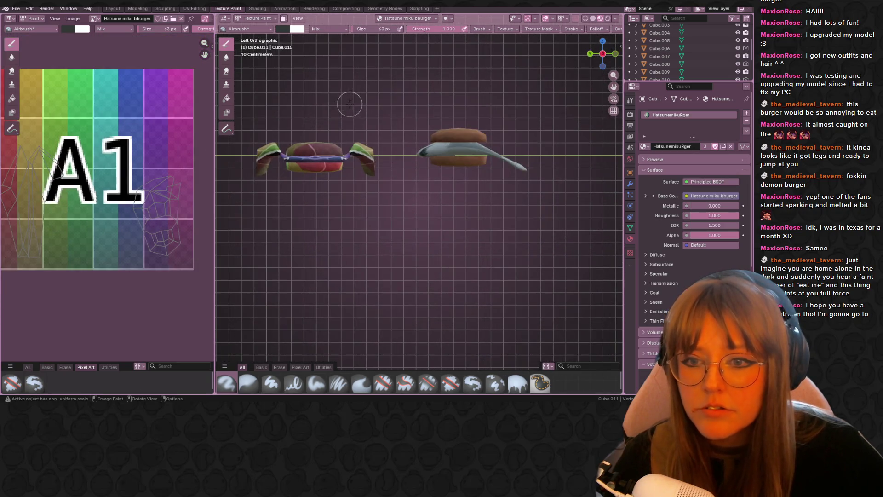
left_click(160, 8)
mouse_move(351, 128)
middle_mouse_down()
mouse_move(335, 182)
mouse_move(183, 158)
mouse_move(138, 103)
mouse_move(388, 213)
mouse_move(499, 192)
mouse_move(357, 157)
mouse_move(427, 149)
mouse_move(434, 187)
mouse_move(405, 161)
middle_mouse_up()
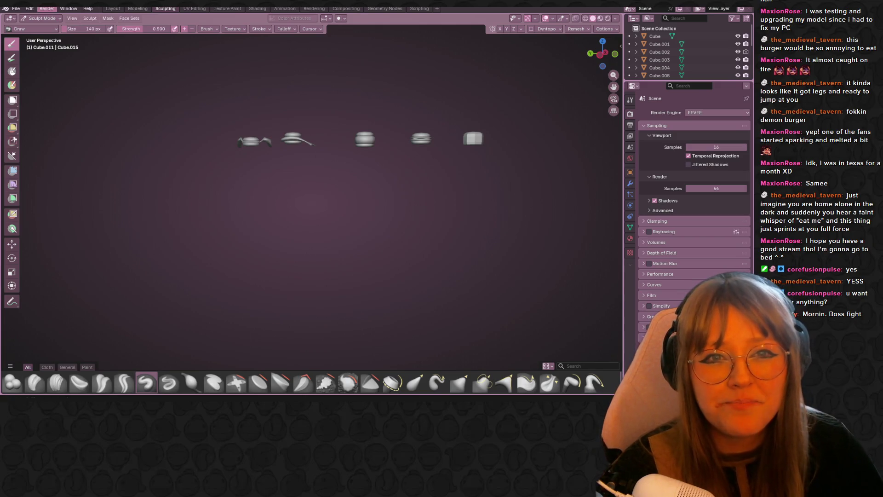
left_click(600, 18)
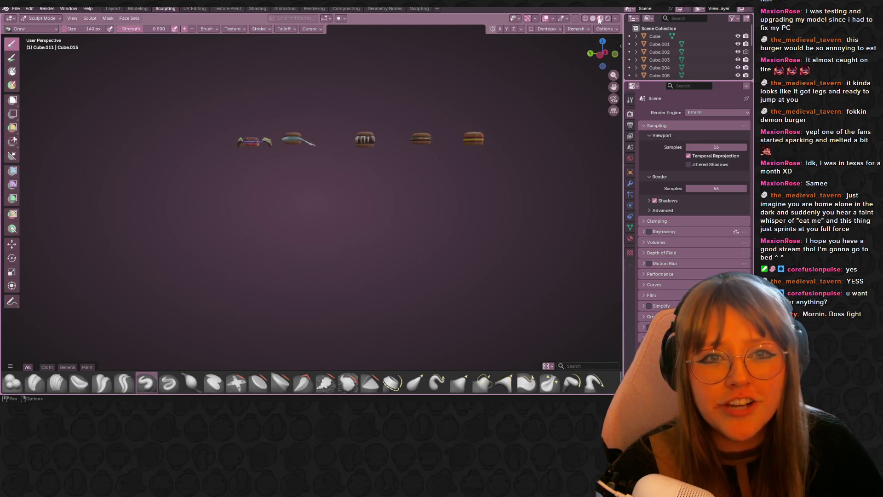
Go to the Layout workspace and frame the row of textured burgers, including the legged creature
mouse_move(460, 78)
middle_mouse_down()
mouse_move(384, 109)
mouse_move(352, 139)
middle_mouse_up()
scroll(413, 144, "up", 7)
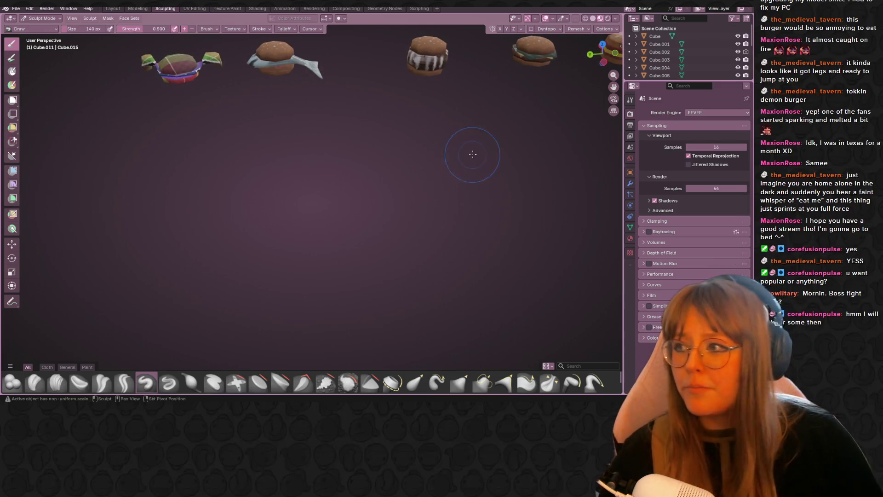
mouse_move(469, 152)
middle_mouse_down("shift")
mouse_move(414, 246)
mouse_move(415, 273)
middle_mouse_up("shift")
left_click(113, 8)
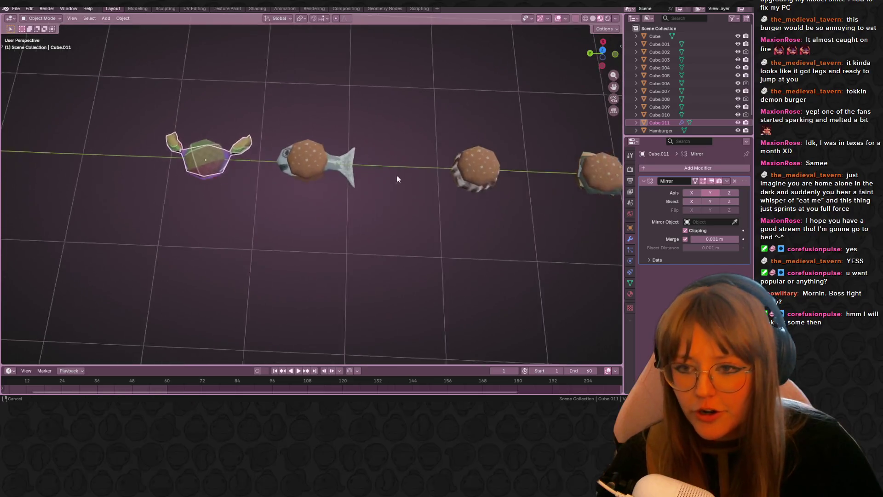
middle_click_drag(423, 106, 357, 65, "shift")
scroll(442, 152, "down", 2)
scroll(462, 104, "up", 3)
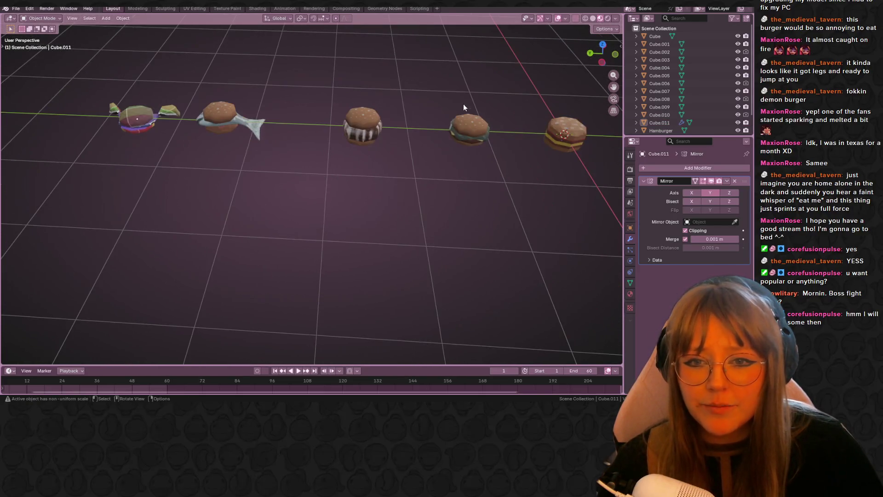
mouse_move(438, 81)
middle_mouse_down()
mouse_move(417, 104)
mouse_move(418, 128)
middle_mouse_up()
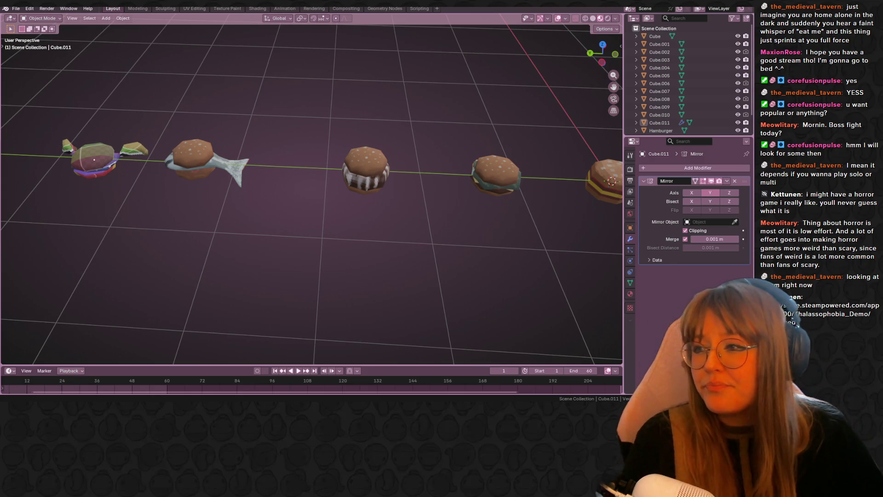
scroll(346, 170, "down", 3)
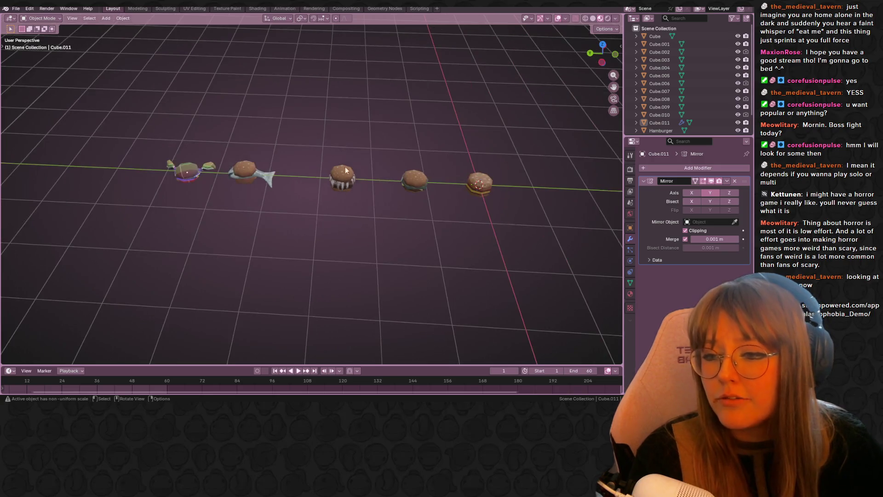
Select Plane.001 and save the scene as Hamburger.blend
mouse_move(347, 170)
middle_mouse_down()
mouse_move(359, 198)
mouse_move(502, 142)
mouse_move(289, 135)
mouse_move(307, 161)
mouse_move(384, 217)
mouse_move(408, 199)
mouse_move(442, 244)
mouse_move(360, 214)
mouse_move(308, 219)
mouse_move(242, 262)
mouse_move(96, 254)
mouse_move(424, 231)
mouse_move(471, 216)
mouse_move(362, 214)
mouse_move(140, 228)
mouse_move(246, 274)
mouse_move(103, 239)
mouse_move(608, 234)
mouse_move(328, 282)
mouse_move(258, 212)
mouse_move(402, 180)
mouse_move(221, 179)
mouse_move(193, 93)
middle_mouse_up()
scroll(462, 214, "up", 3)
scroll(459, 219, "up", 3)
left_click(140, 229)
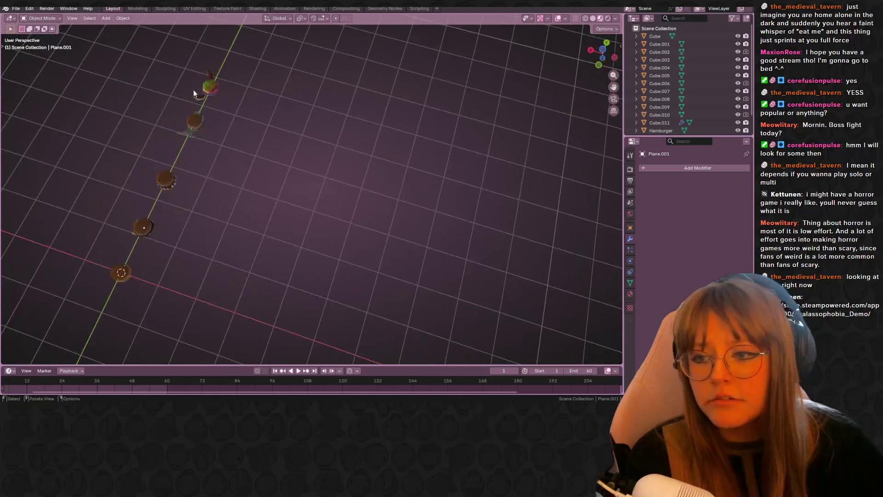
left_click(15, 8)
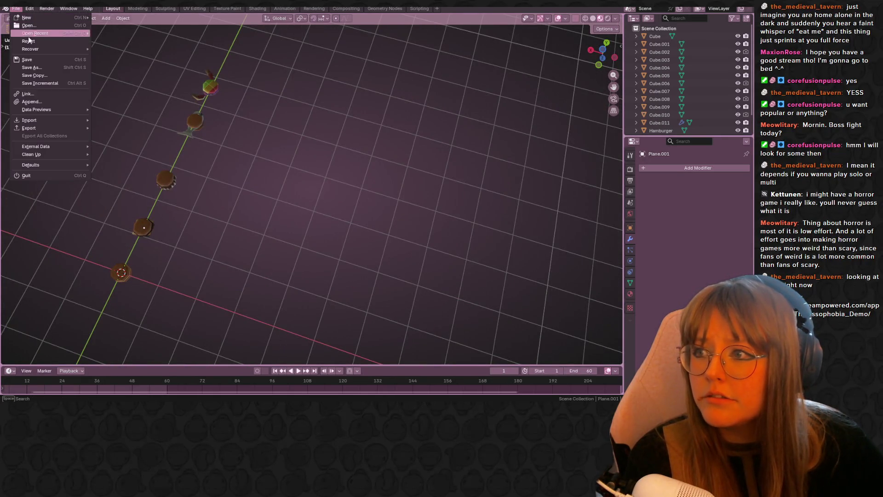
left_click(27, 60)
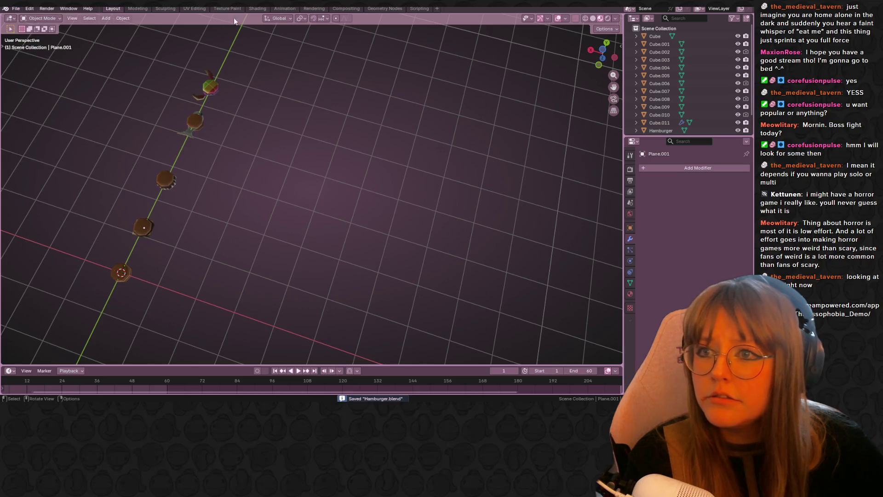
Switch to the Texture Paint workspace, cancelling an accidental workspace rename
double_click(260, 9)
key("Escape")
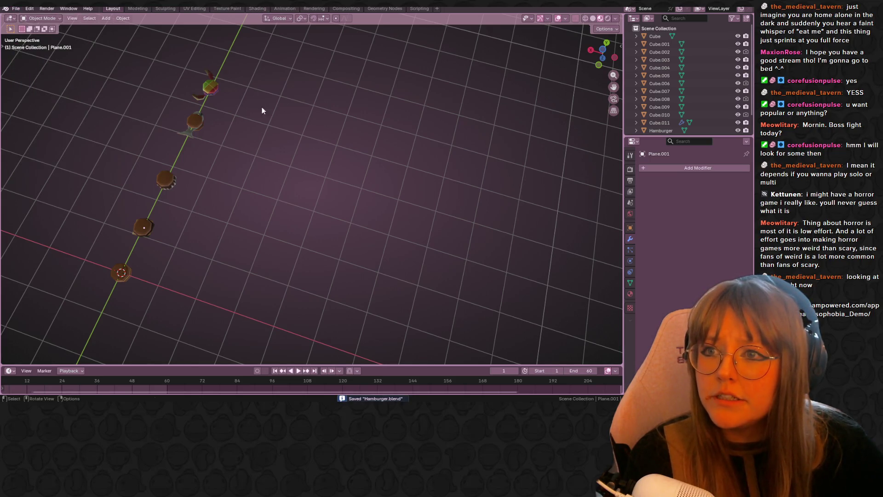
left_click(227, 9)
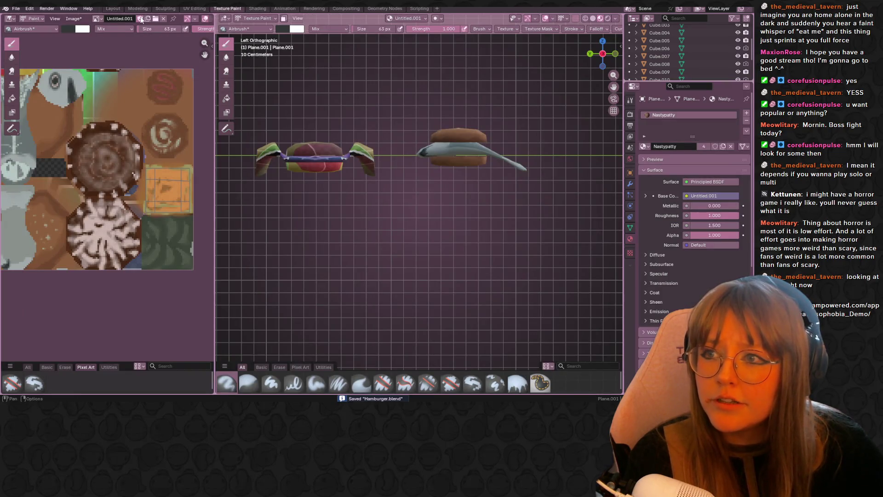
Display Hamburger2.png, Hatsune miku bburger, Render Result, then Untitled in the image editor
left_click(98, 18)
left_click(122, 31)
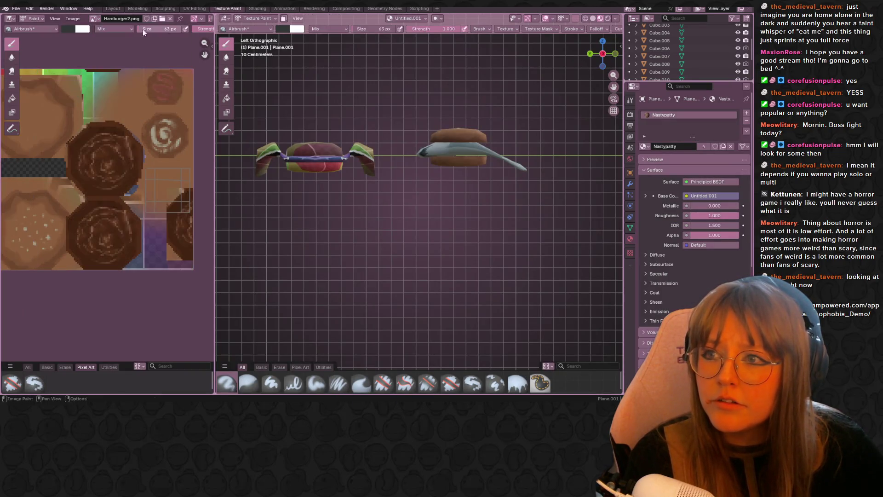
left_click(95, 19)
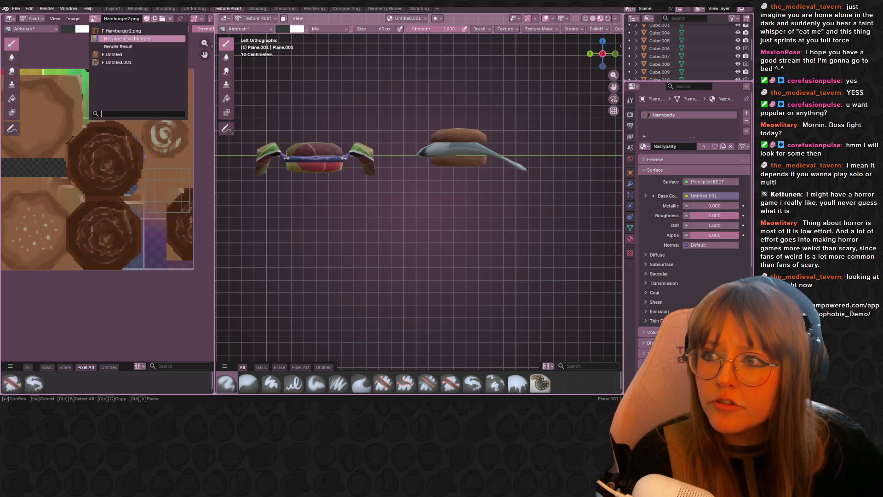
left_click(127, 38)
left_click(95, 19)
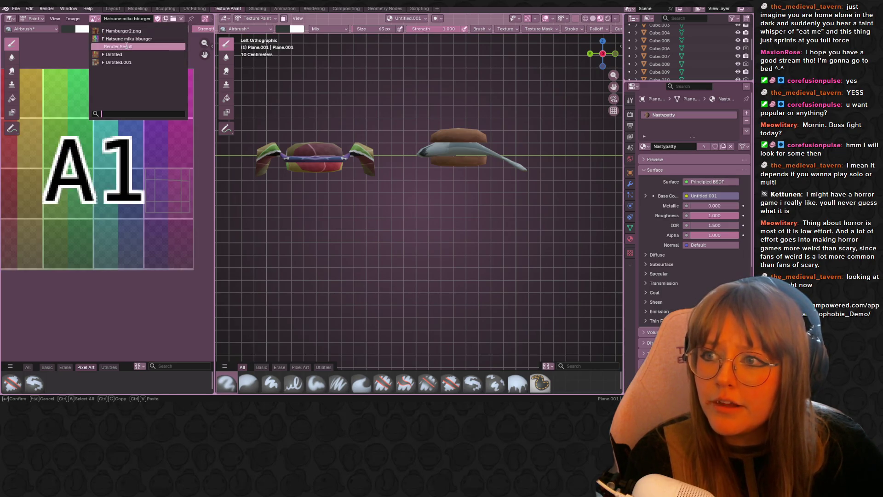
left_click(118, 46)
left_click(95, 19)
left_click(114, 54)
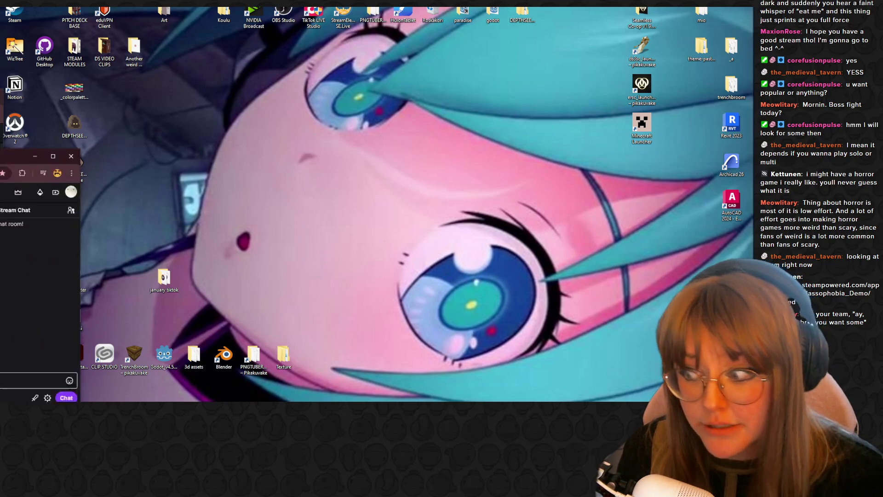
Bring the browser with stream chat on screen and make its window taller
mouse_move(14, 156)
left_mouse_down()
mouse_move(722, 141)
mouse_move(568, 117)
left_mouse_up()
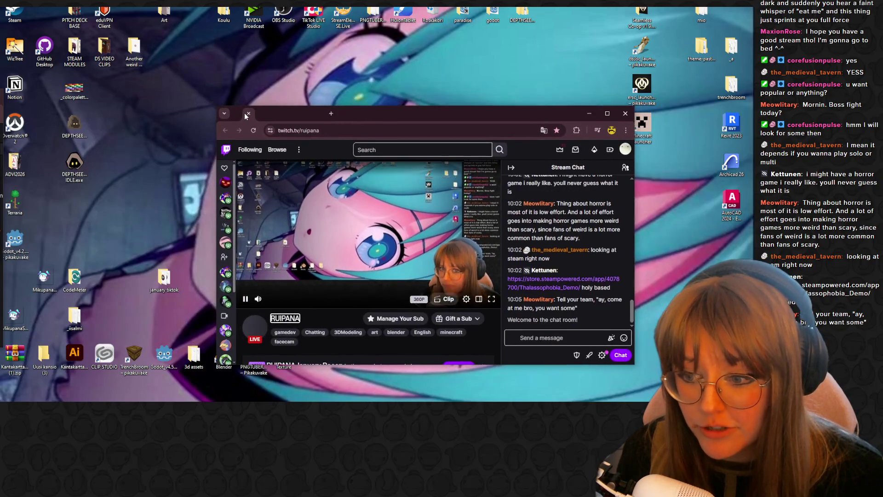
left_click_drag(246, 116, 239, 118)
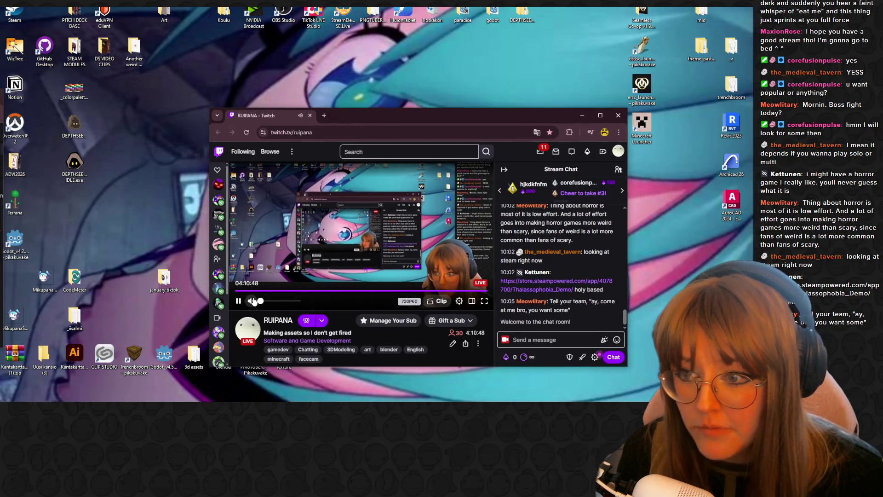
mouse_move(218, 219)
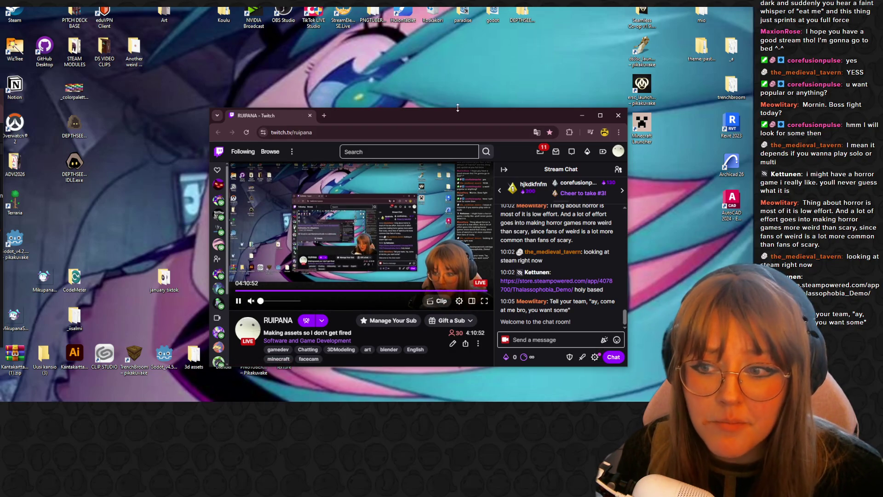
left_click_drag(458, 108, 458, 48)
Replace an unfinished raid message with a /shoutout for the other creator's channel and send it
left_click(581, 344)
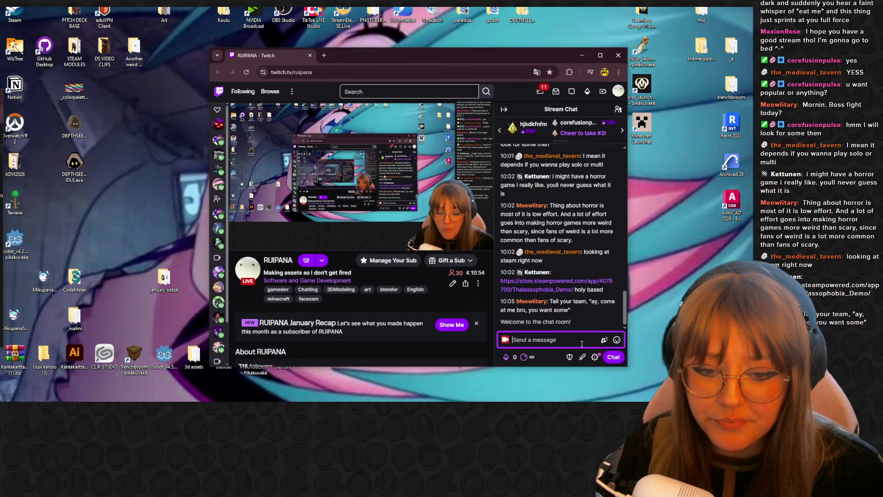
type("&r")
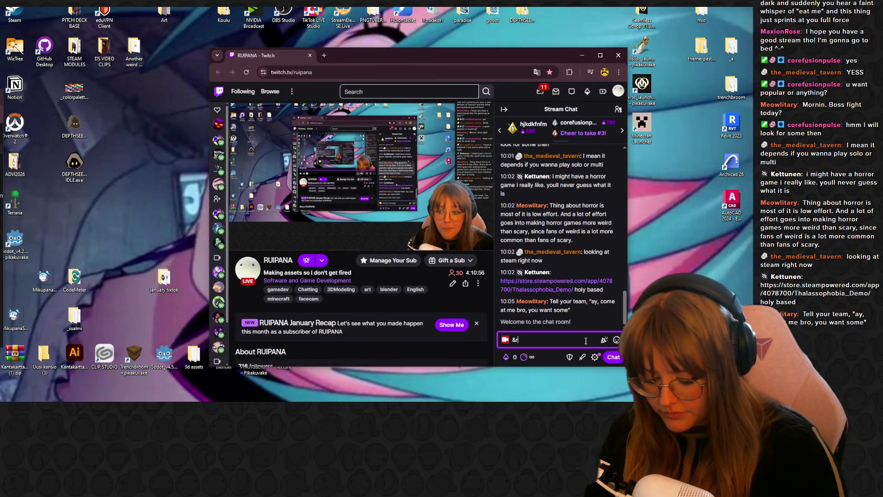
type("aid wardst")
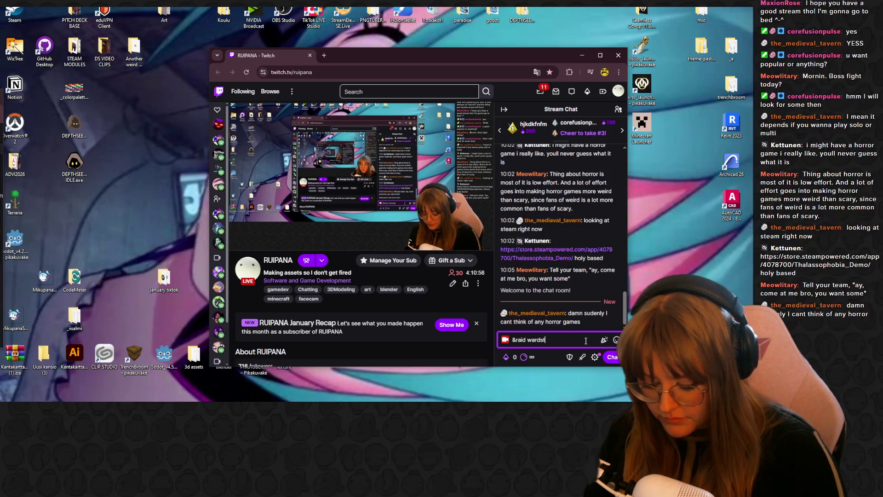
key("BackSpace")
key("BackSpace")
key("BackSpace")
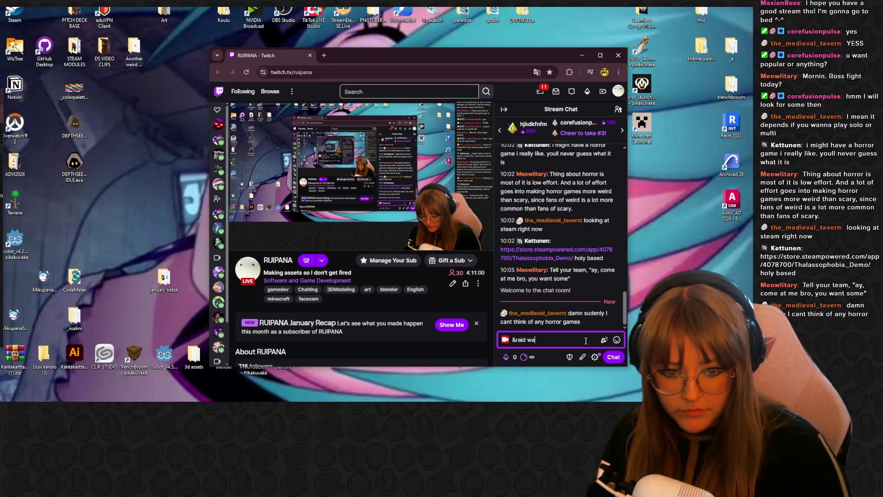
key("BackSpace")
key("BackSpace")
key("BackSpace")
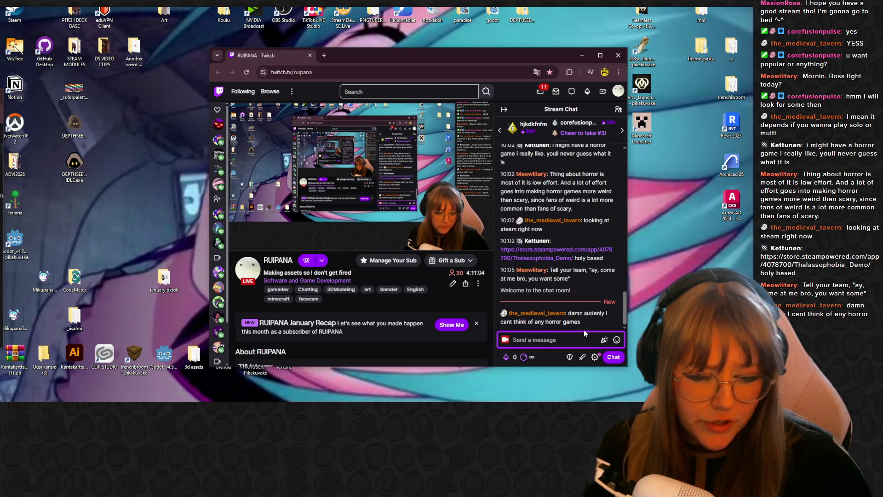
type("/shou")
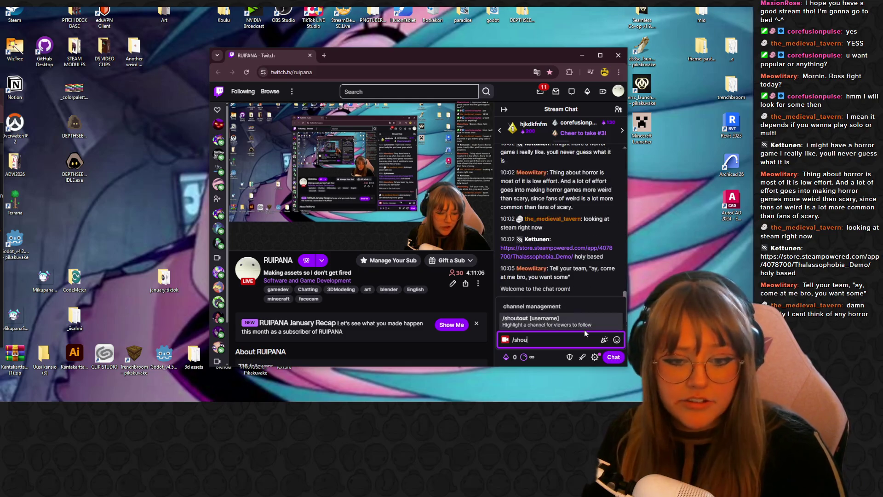
type("tout")
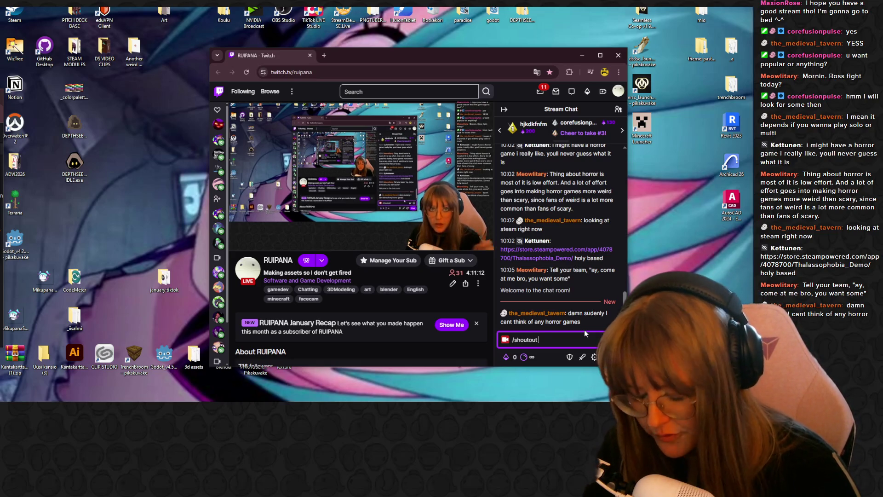
type("wa")
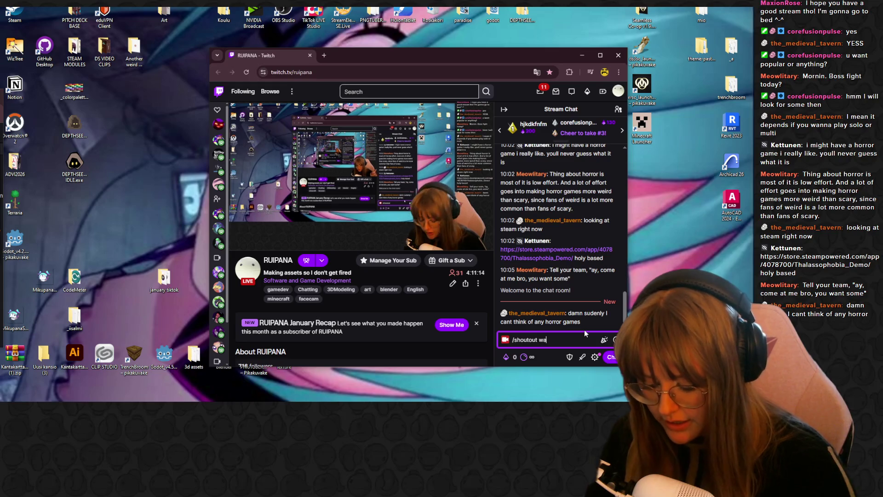
type("rdsto")
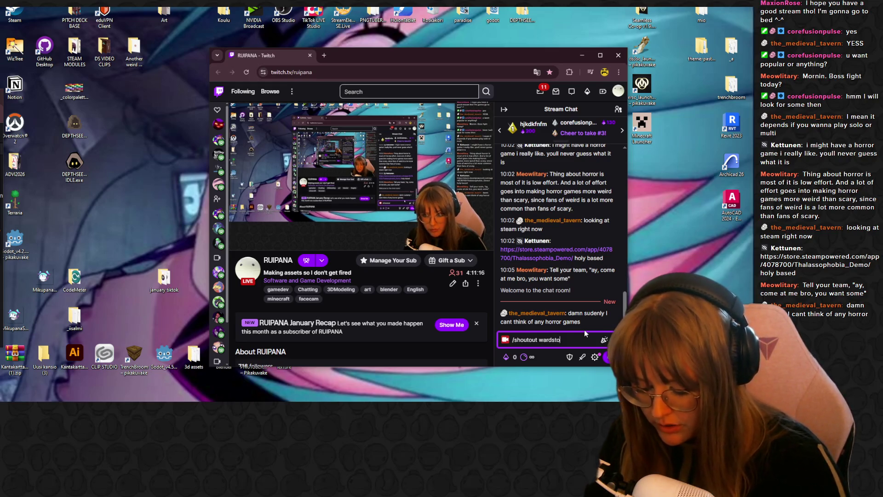
type("nestudio")
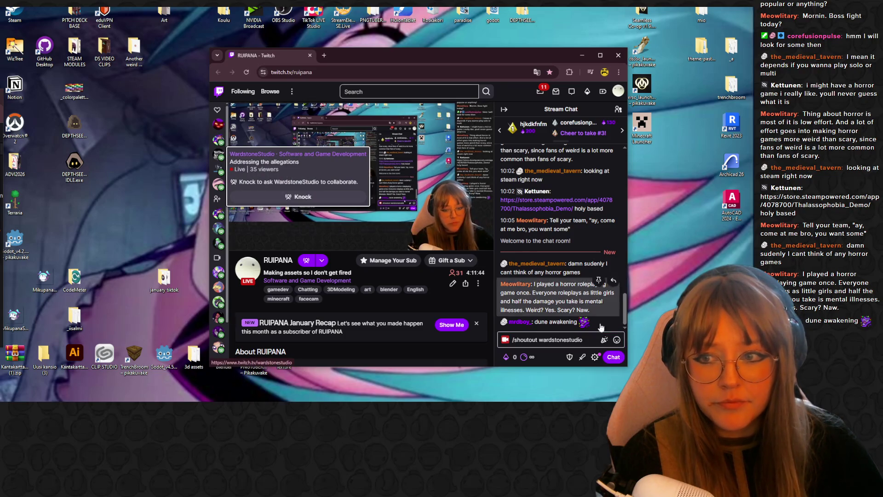
left_click(593, 339)
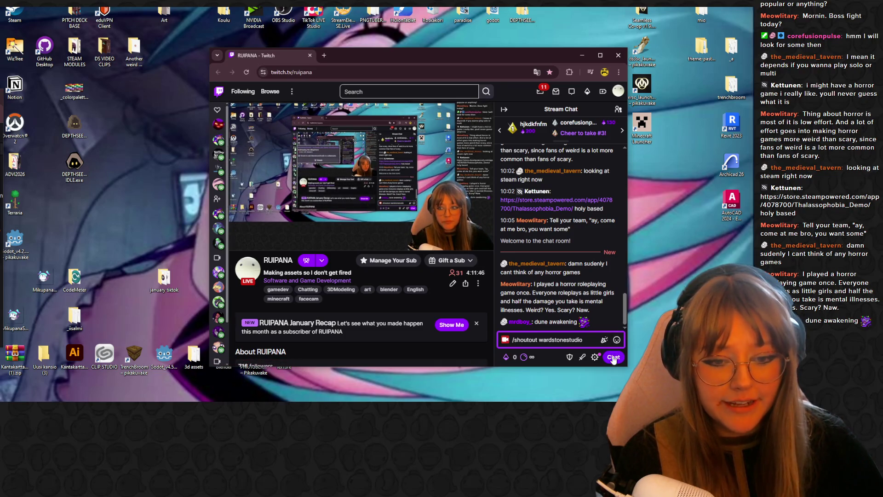
left_click(613, 357)
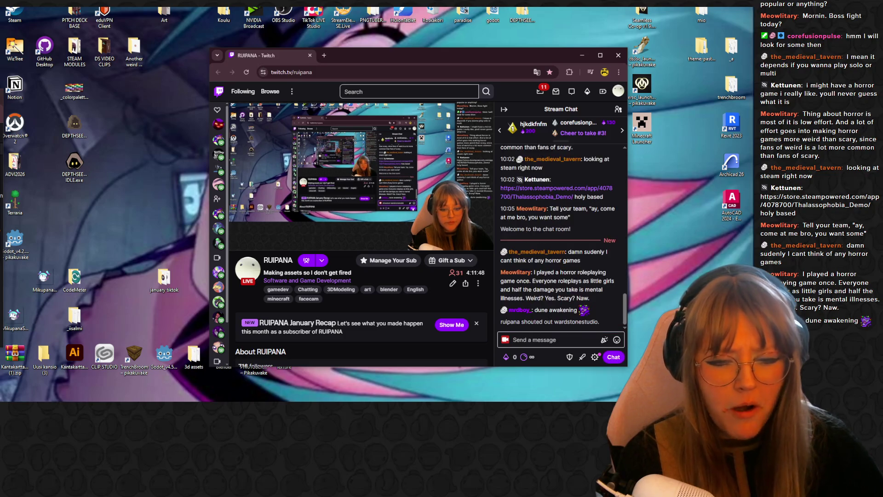